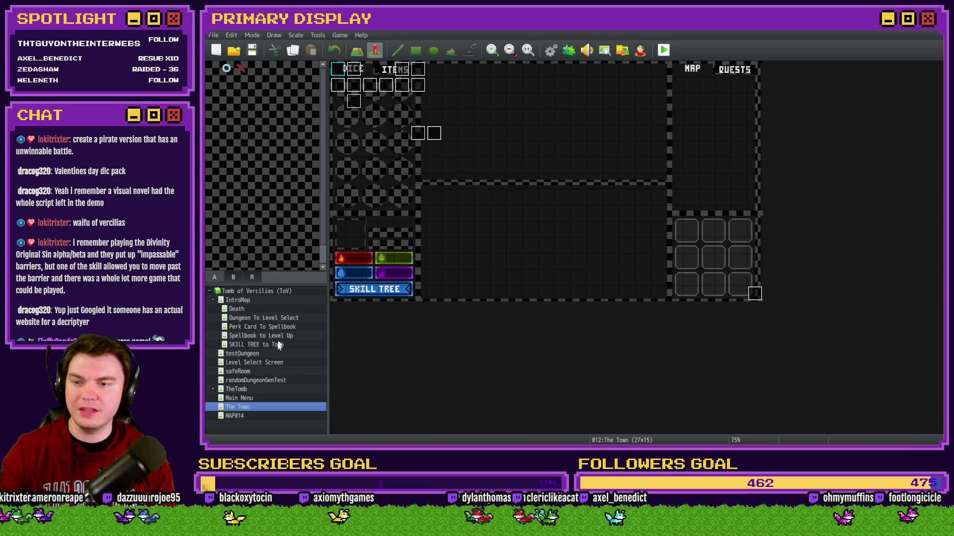
Switch to TheTomb map and select a tile on it
click(251, 390)
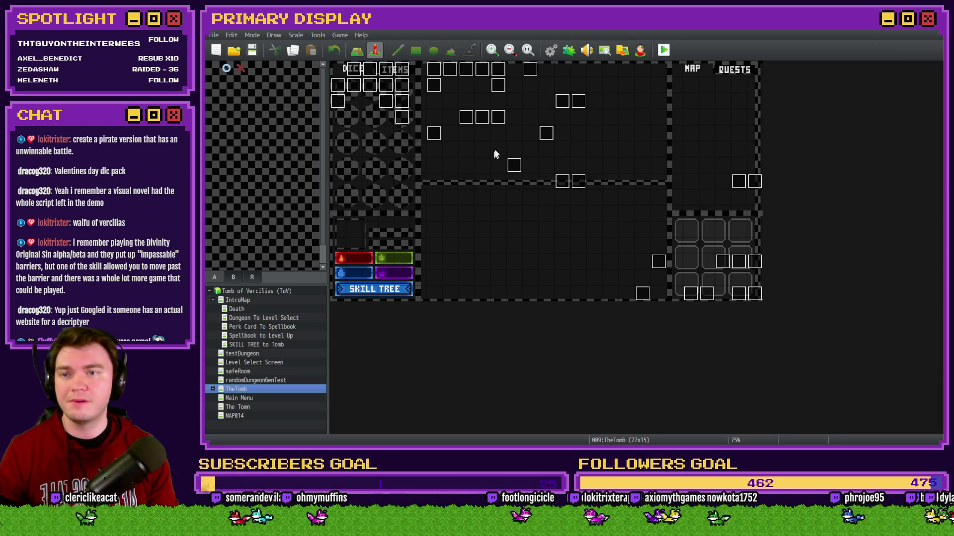
click(560, 164)
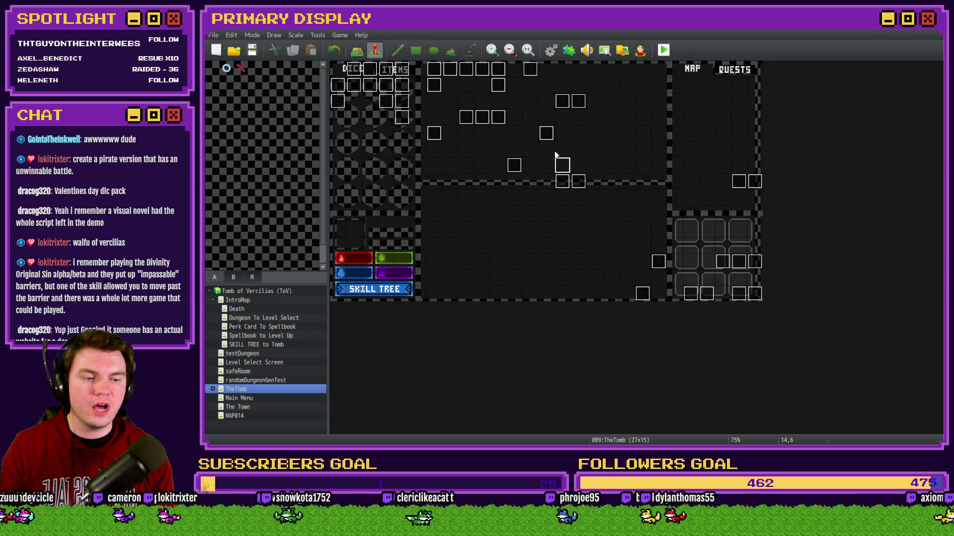
Discard the blank event and open page 2 of the Draw And Attack event
double_click(733, 291)
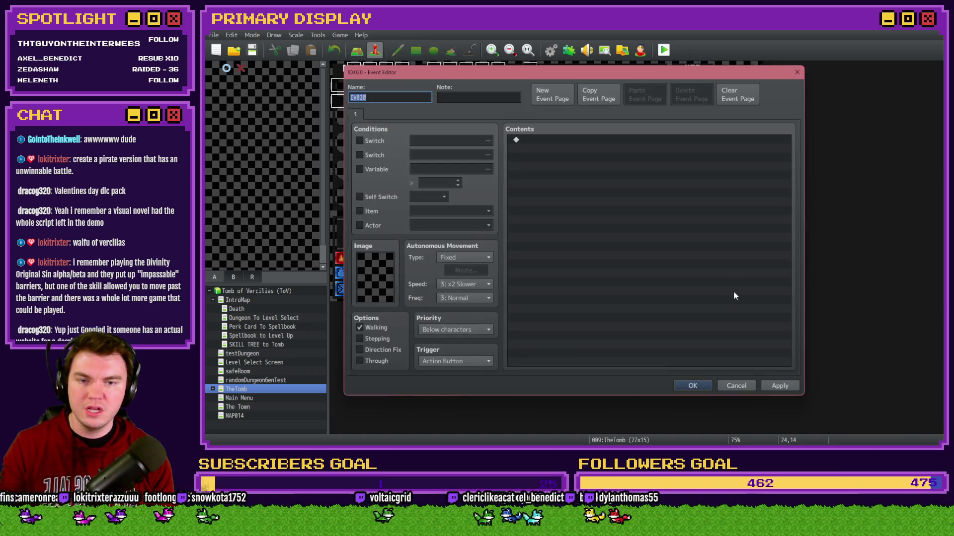
key(Escape)
double_click(737, 292)
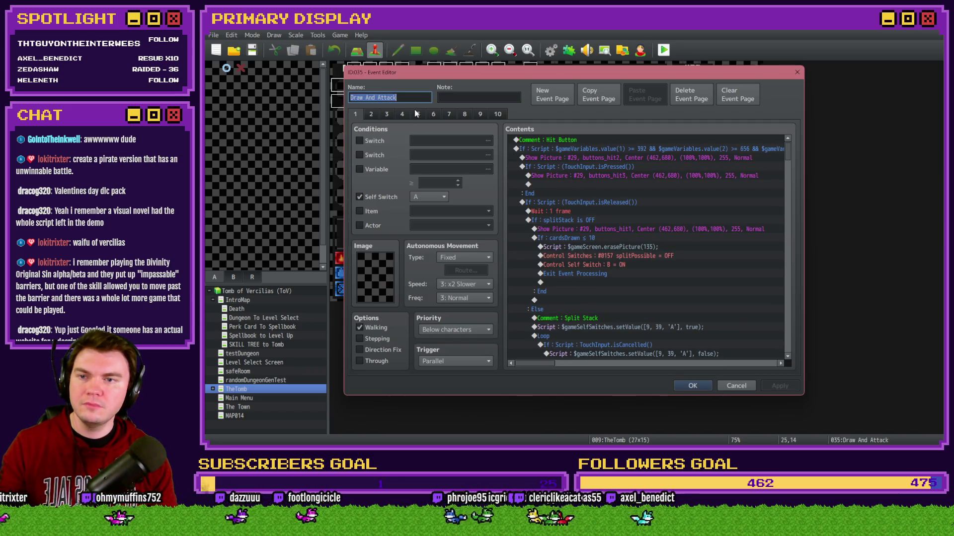
click(375, 114)
drag(789, 158, 796, 338)
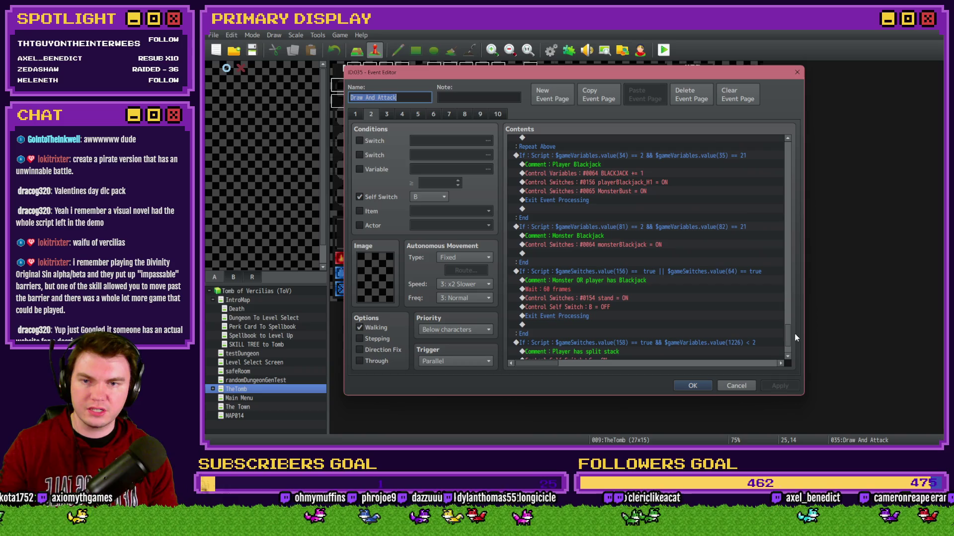
Select the Player Blackjack comment and its playerBlackjack_H1 If block to inspect them
click(578, 165)
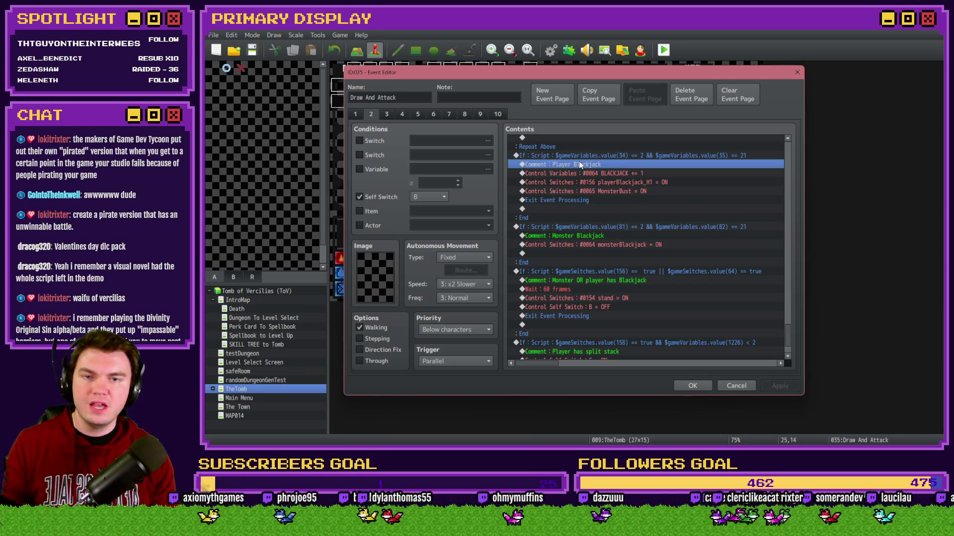
click(608, 156)
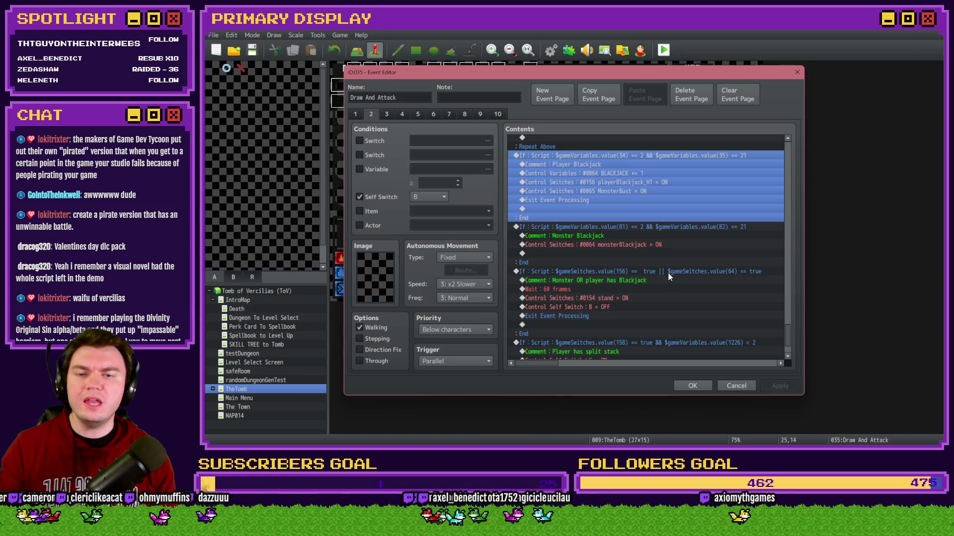
scroll(668, 273, down, 2)
scroll(668, 273, up, 3)
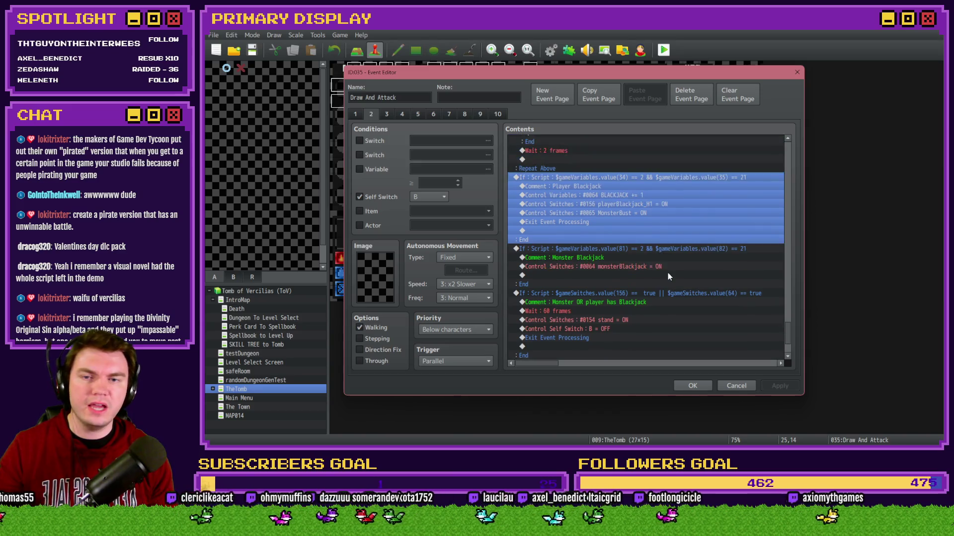
click(660, 222)
click(652, 195)
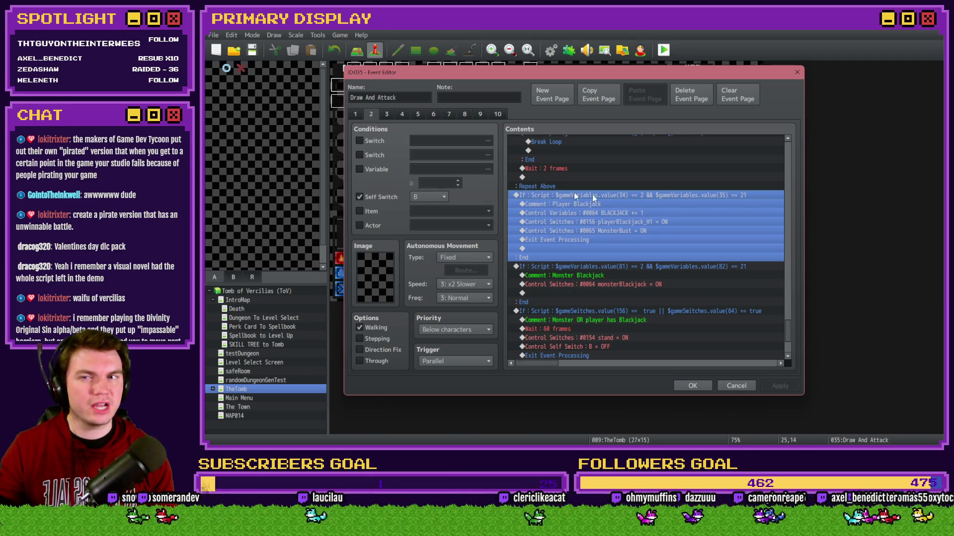
drag(789, 333, 778, 149)
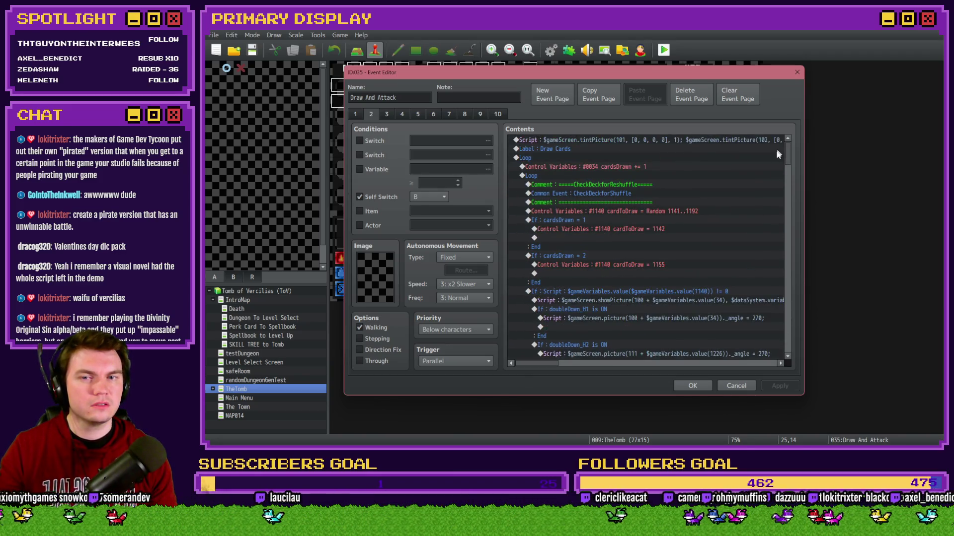
Change the first rigged draw's cardToDraw constant to 1155 after checking variables 1141–1160
click(651, 231)
double_click(651, 231)
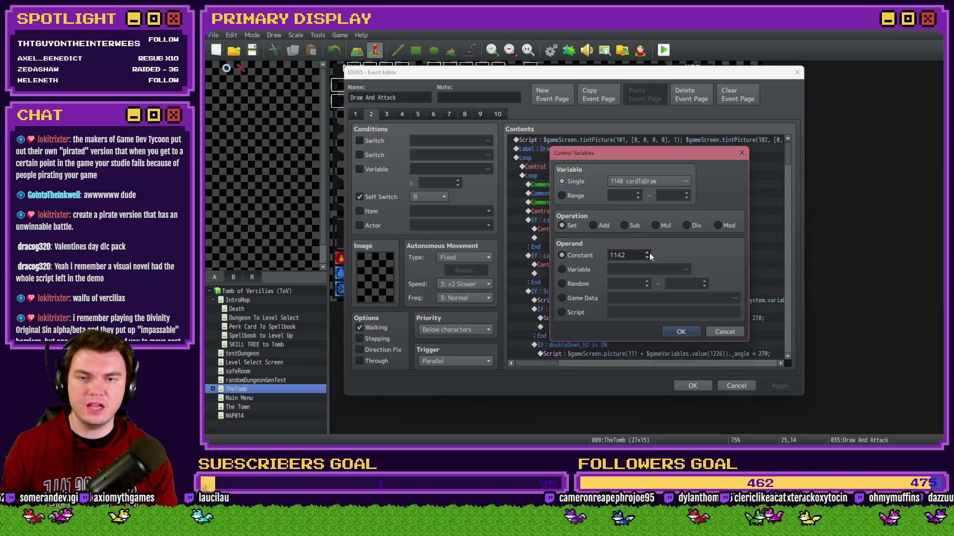
click(685, 181)
scroll(622, 287, down, 2)
click(609, 301)
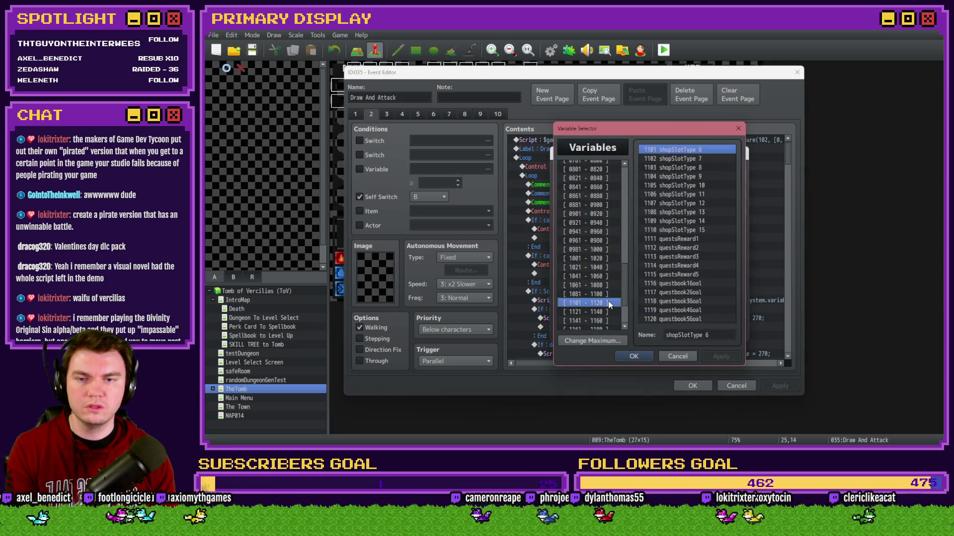
scroll(609, 301, up, 1)
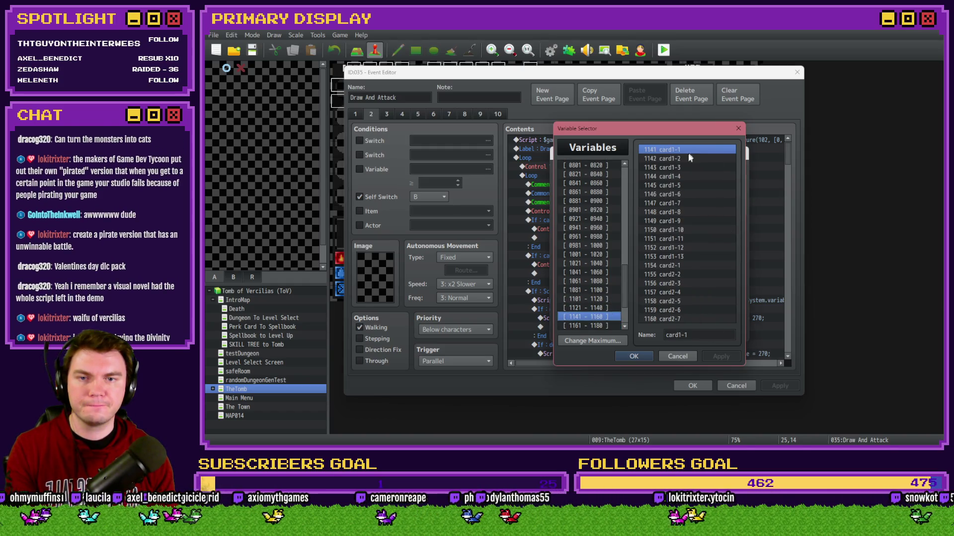
key(Escape)
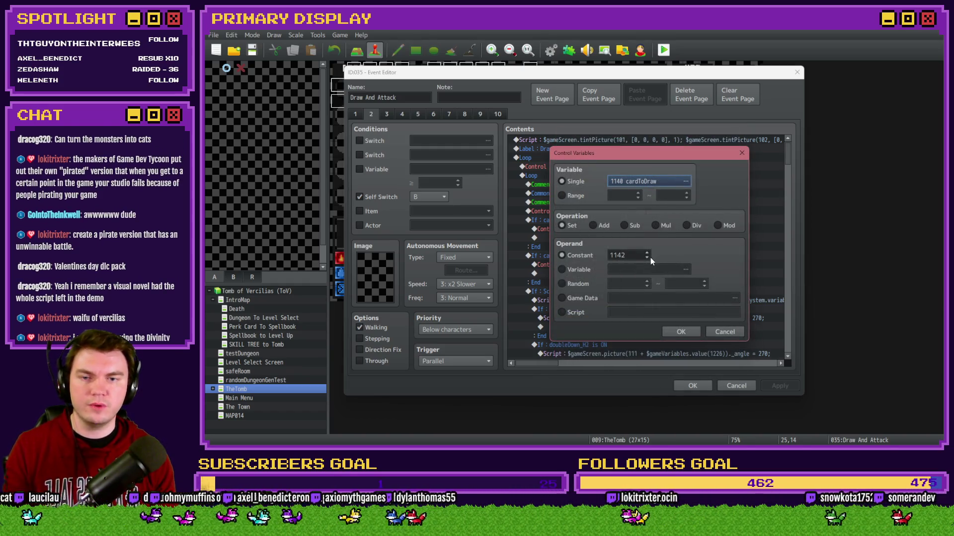
double_click(626, 255)
text(1155)
click(679, 331)
Confirm the second draw's cardToDraw as 1152 and close the Event Editor keeping the edits
double_click(655, 265)
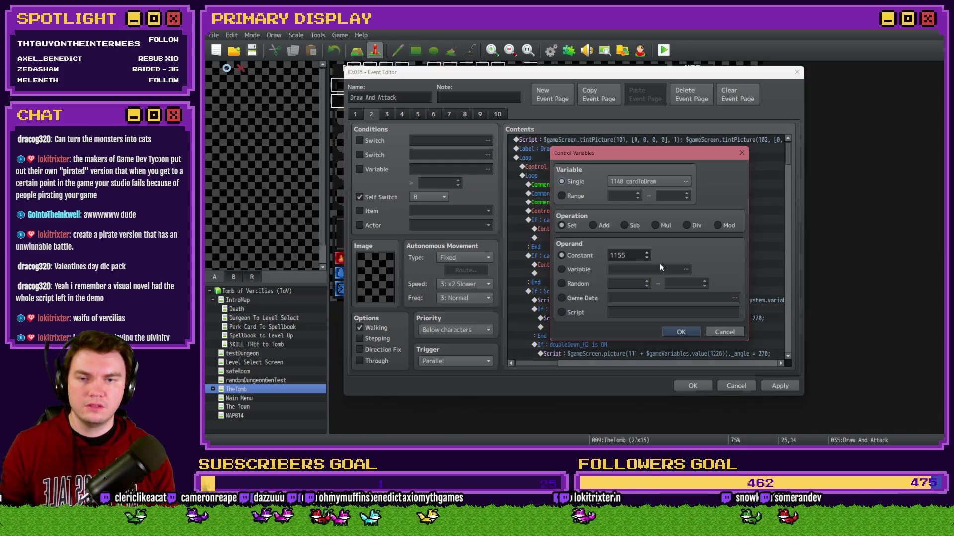
click(680, 332)
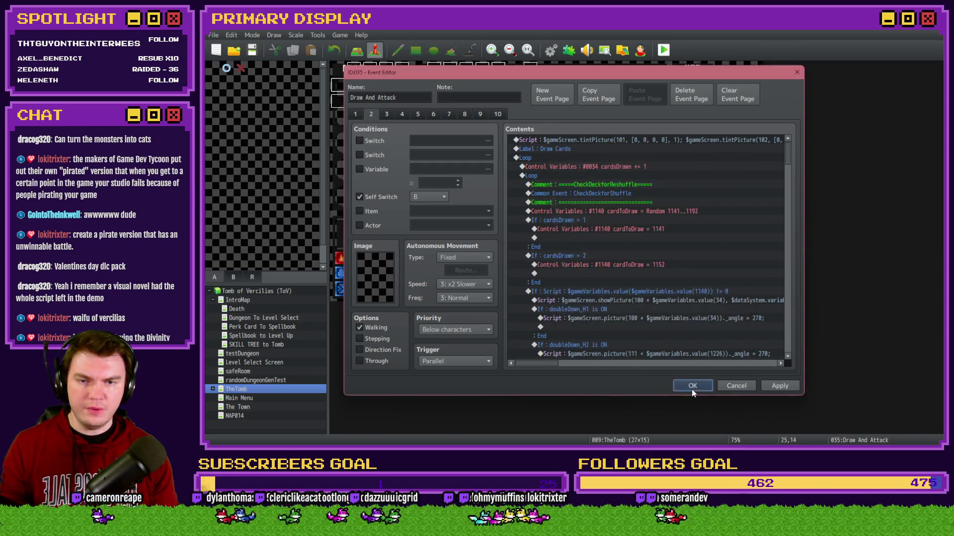
click(692, 386)
key(alt+F4)
Save the project, run the playtest, then close the game window
click(545, 247)
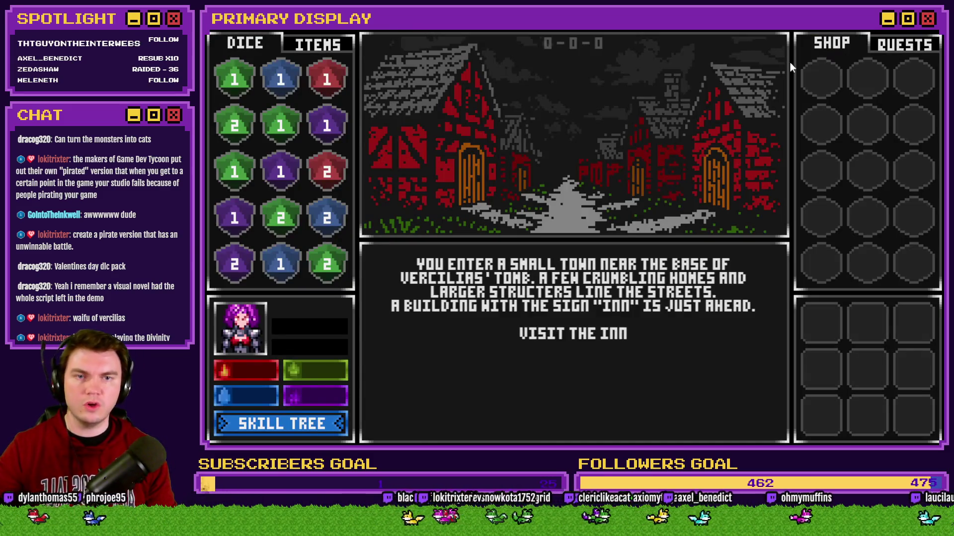
click(918, 32)
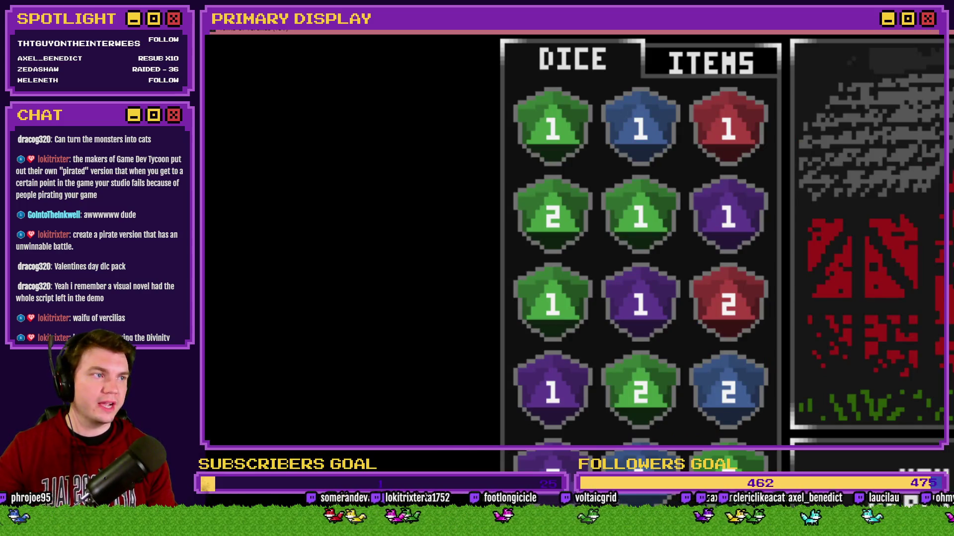
key(alt+F4)
Set the player's starting position on Perk Card To Spellbook's top-left tile and launch a saved playtest
click(246, 326)
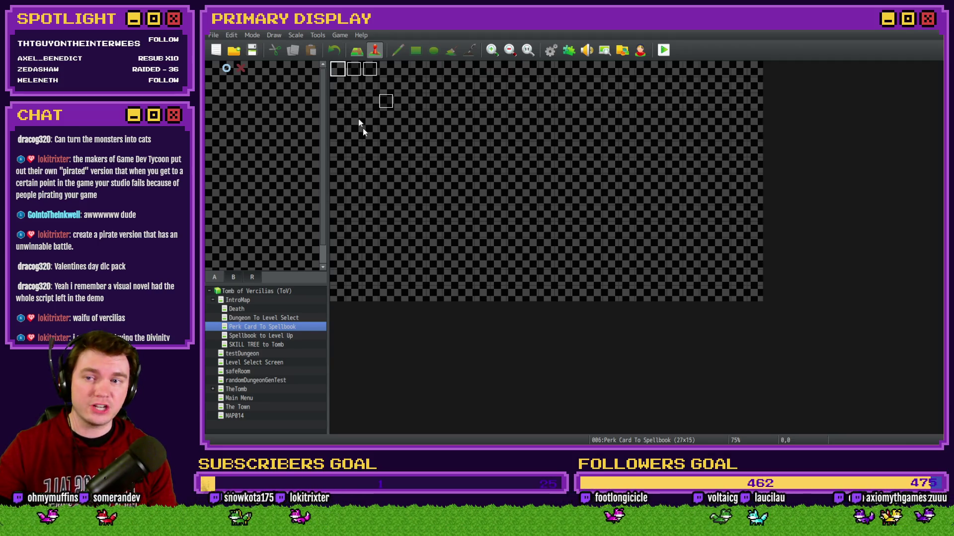
right_click(336, 69)
mouse_move(417, 189)
click(451, 187)
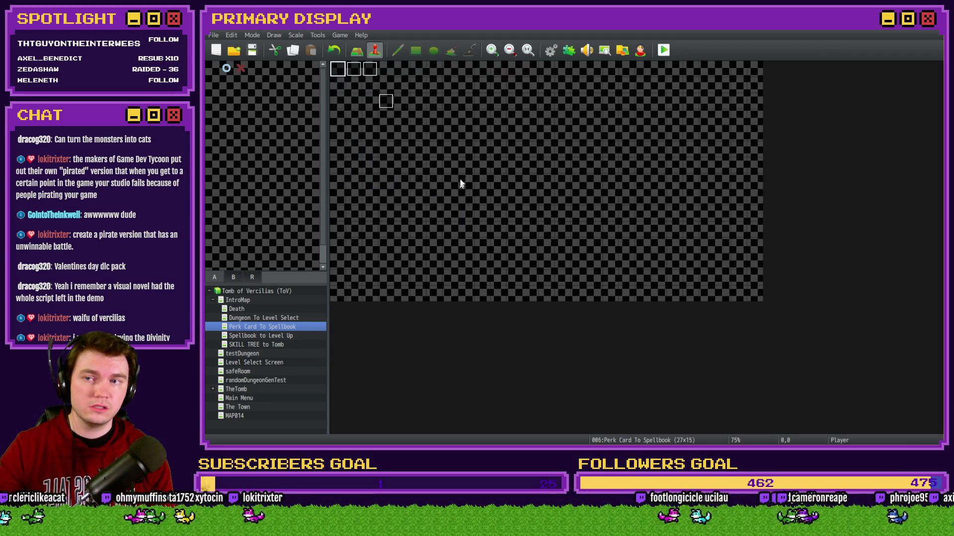
click(664, 50)
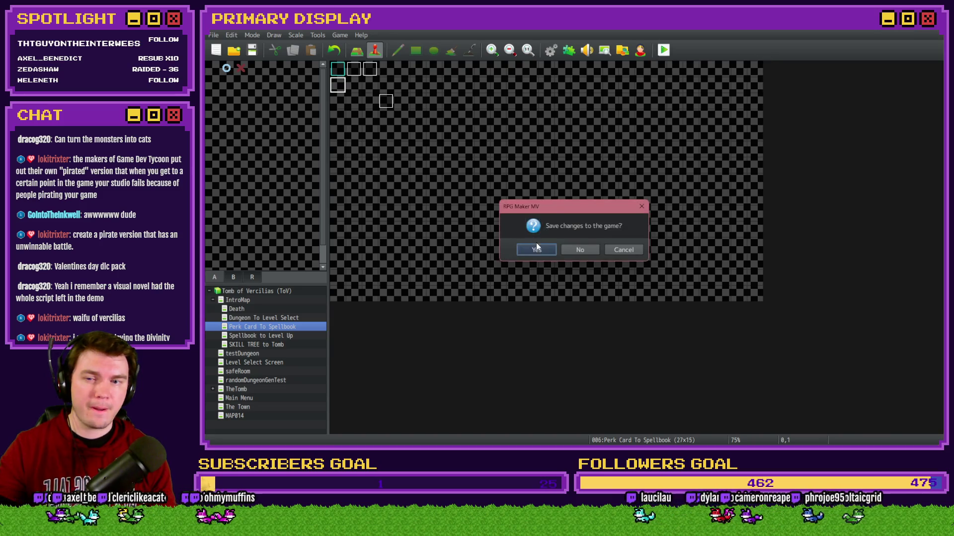
click(537, 248)
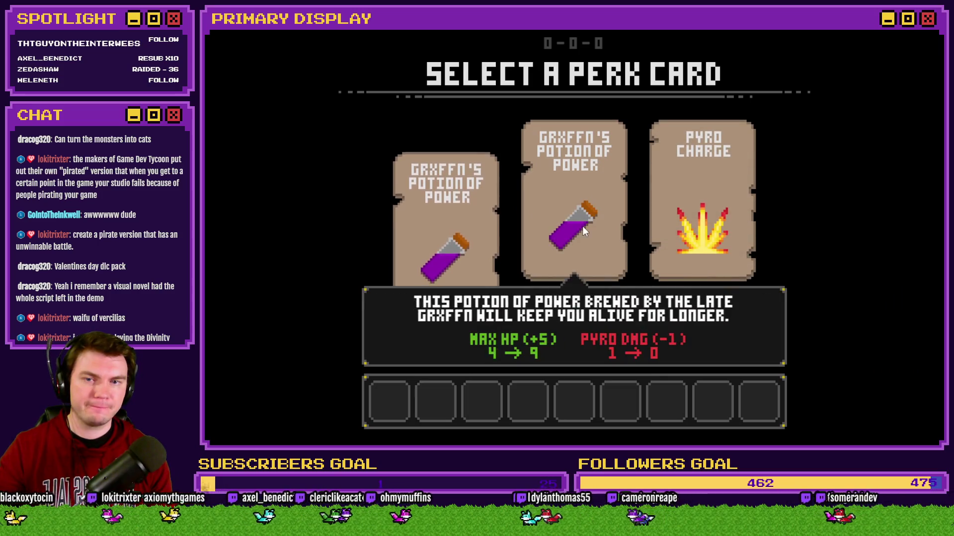
Take the Potion of Power perk, walk forward twice into the skull battle, then close the playtest
click(582, 225)
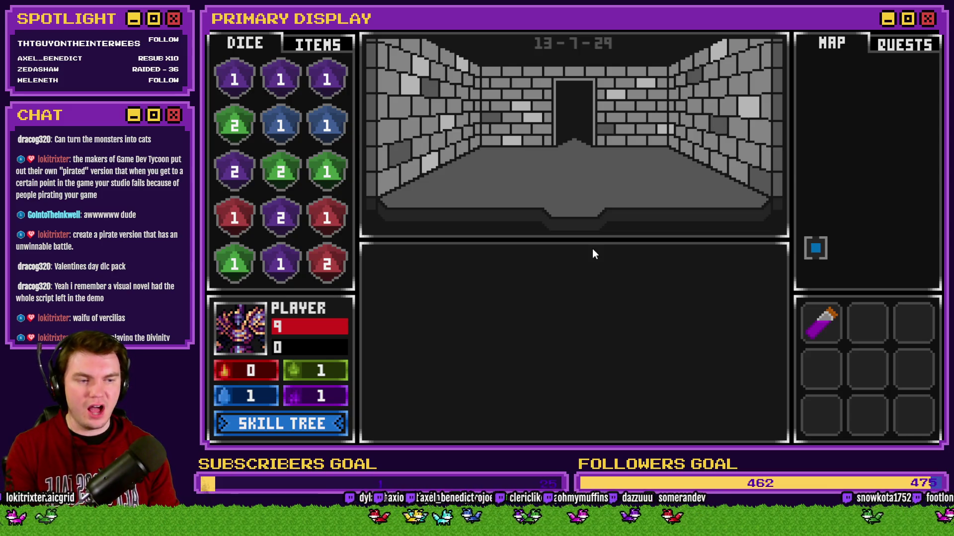
key(w)
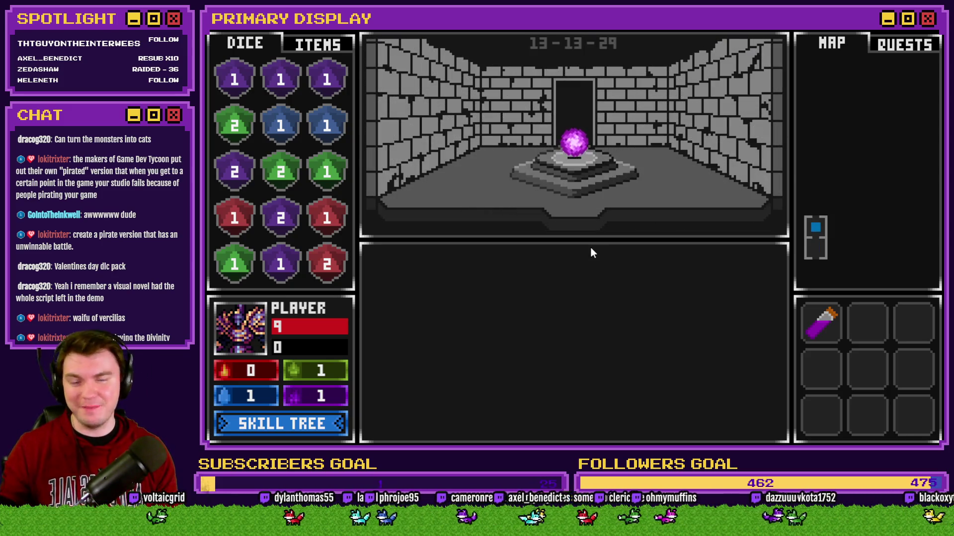
key(w)
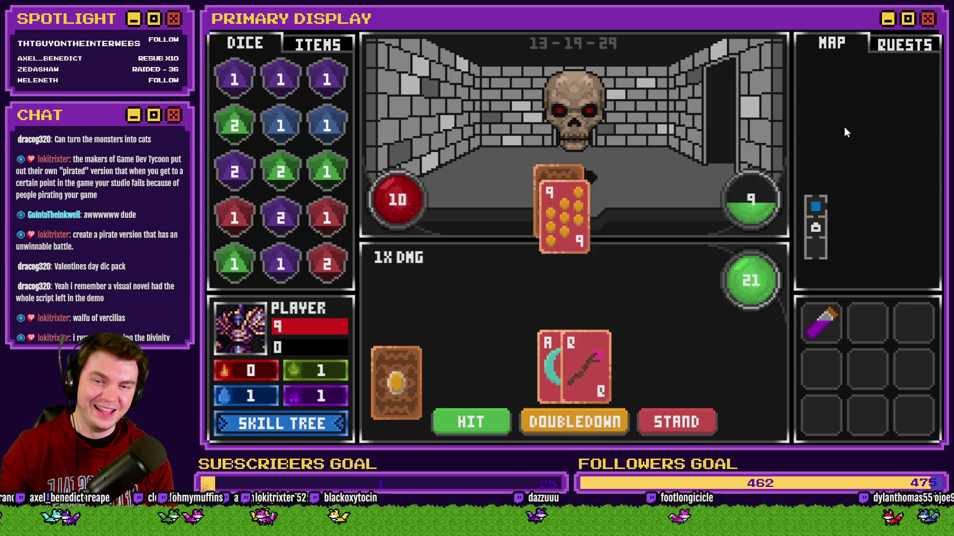
click(930, 30)
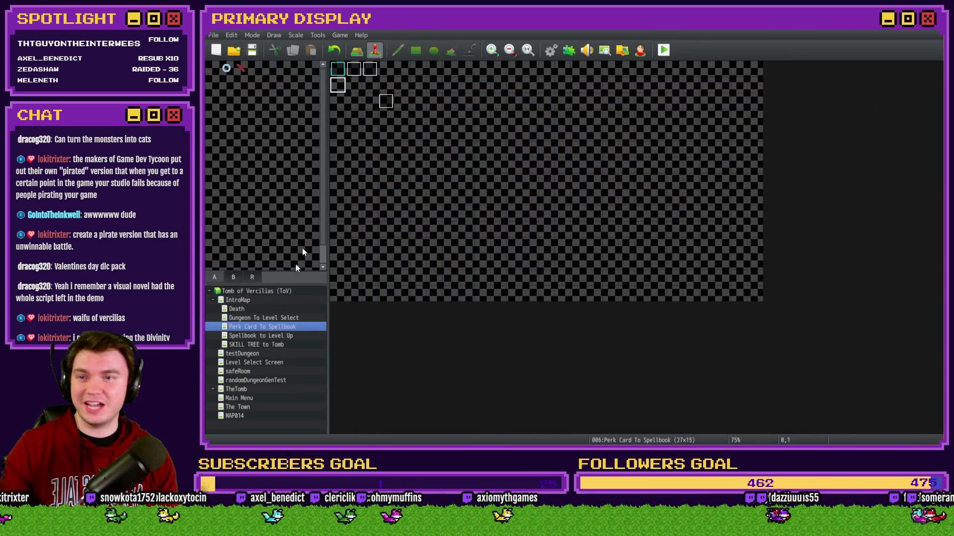
Open the Draw And Attack event on TheTomb and its second-card cardToDraw command
click(254, 389)
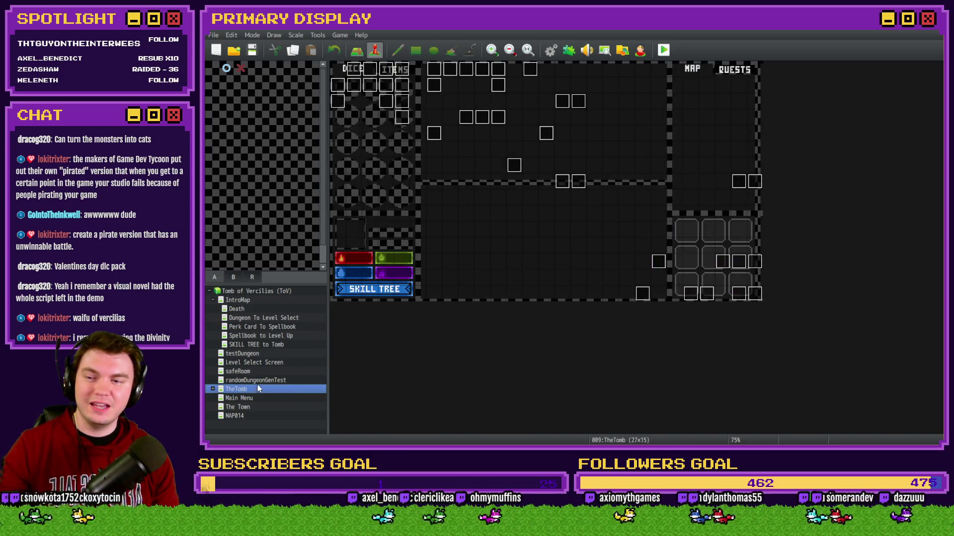
click(737, 293)
double_click(737, 293)
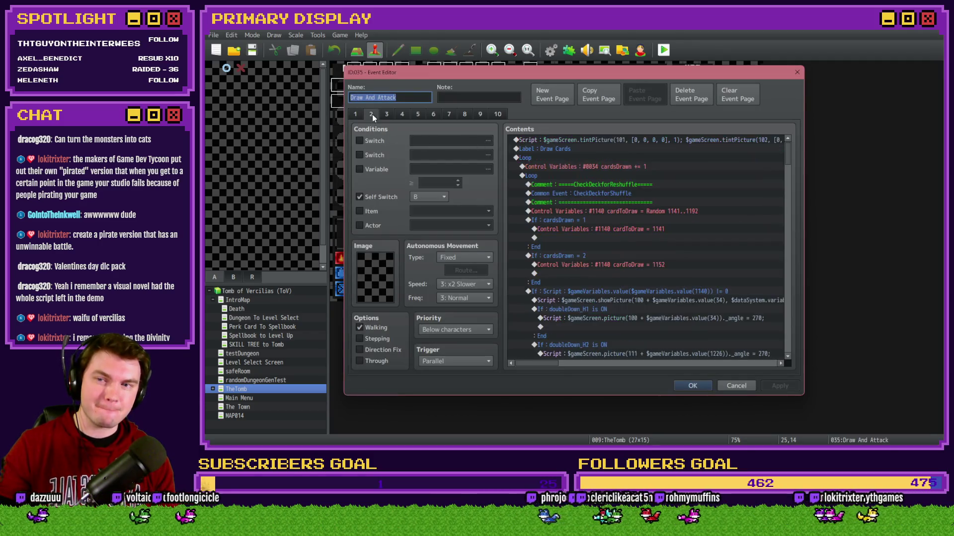
click(650, 265)
double_click(650, 265)
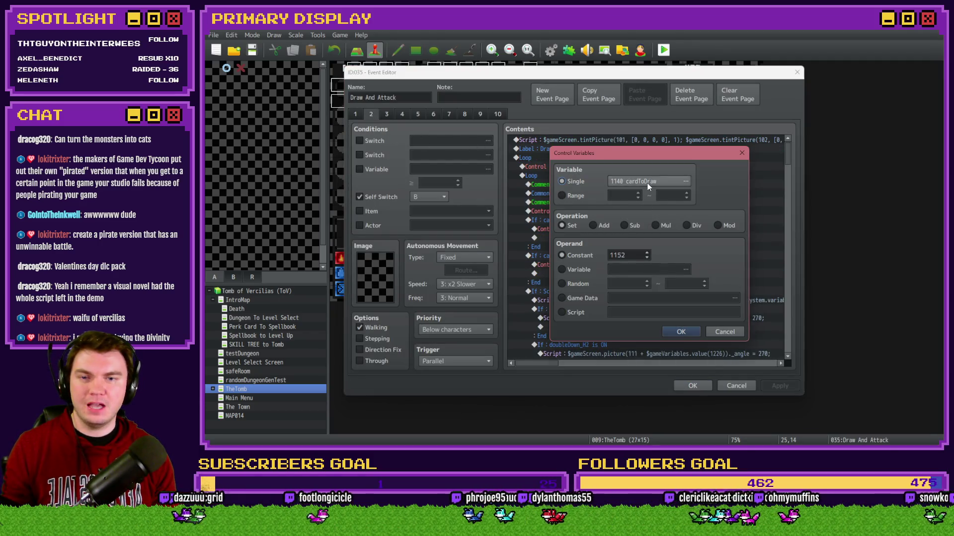
Set the second draw's cardToDraw to 1154, keep the event changes, and start a playtest
click(684, 181)
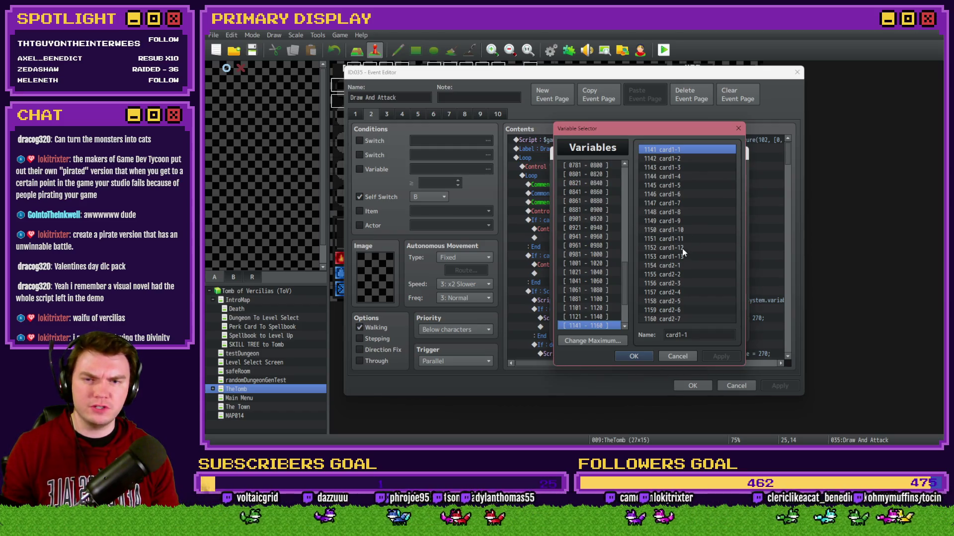
key(Escape)
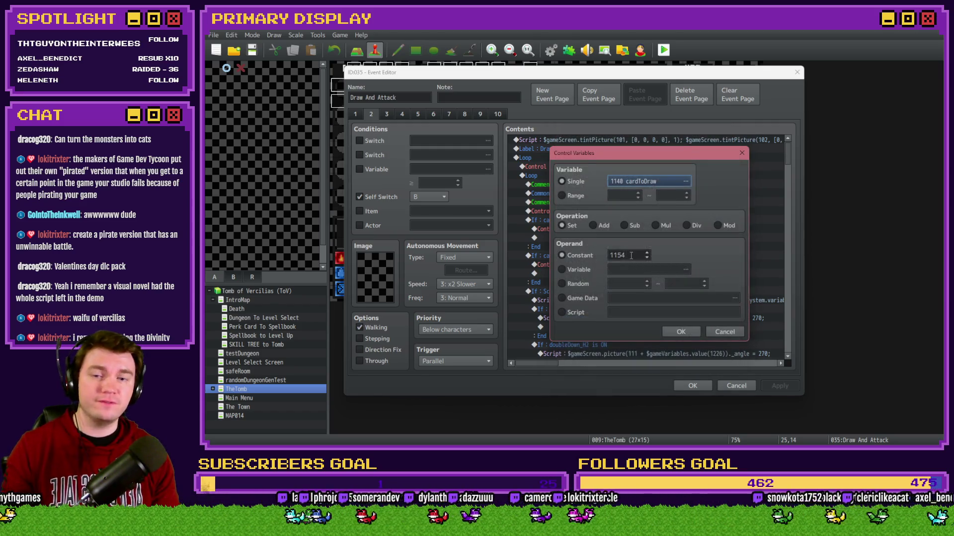
click(676, 331)
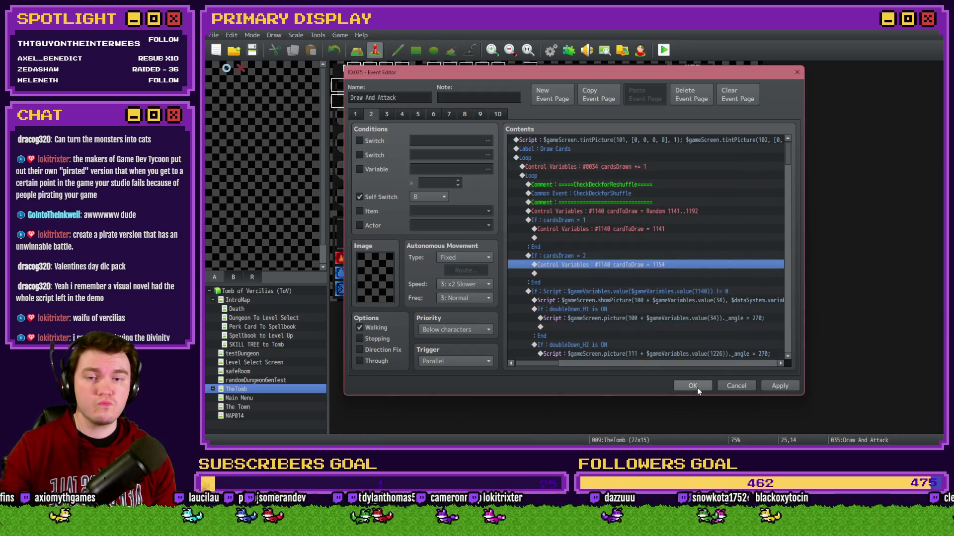
click(695, 387)
click(665, 51)
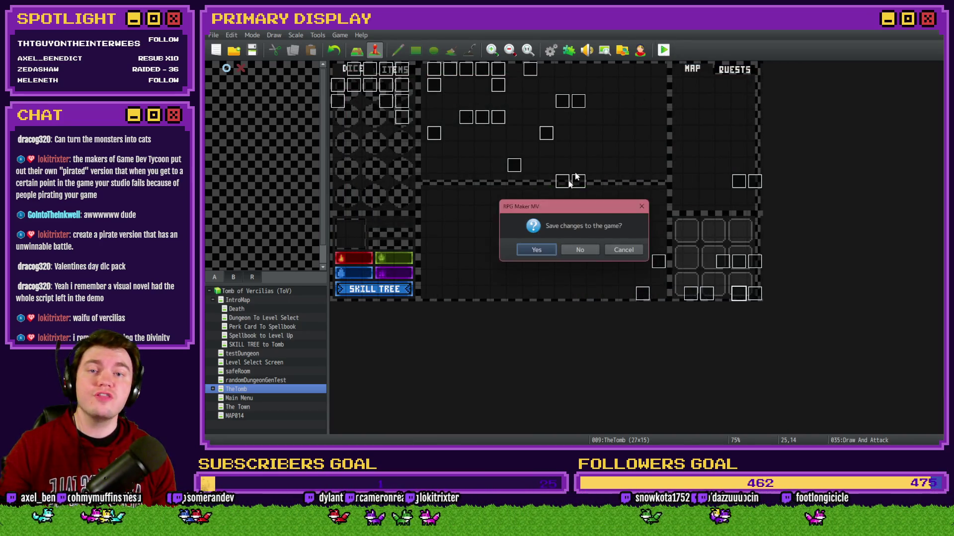
Save and playtest, take the daggers perk, and split the dealt pair of aces
click(538, 250)
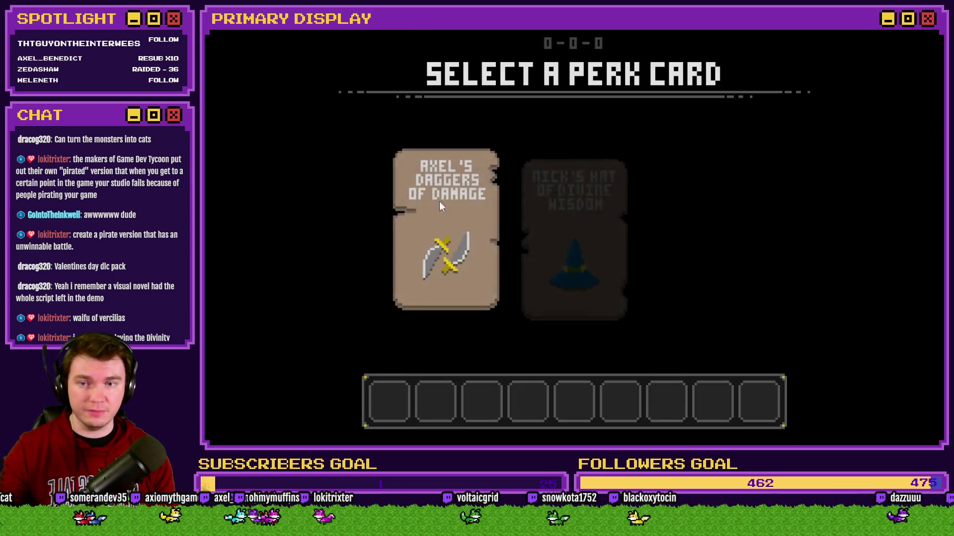
click(459, 193)
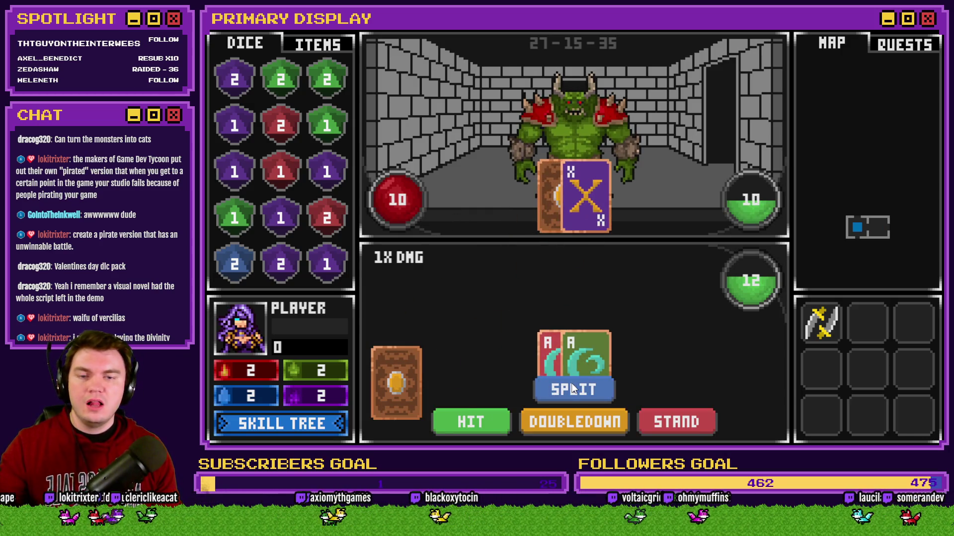
click(573, 389)
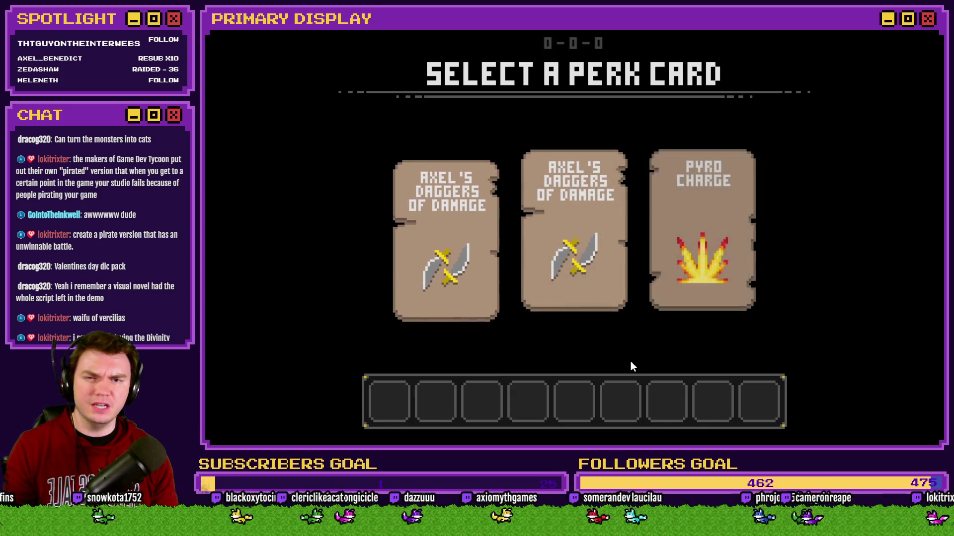
Take the Pyro Charge perk, advance a room, split the aces again, then close the playtest
click(684, 263)
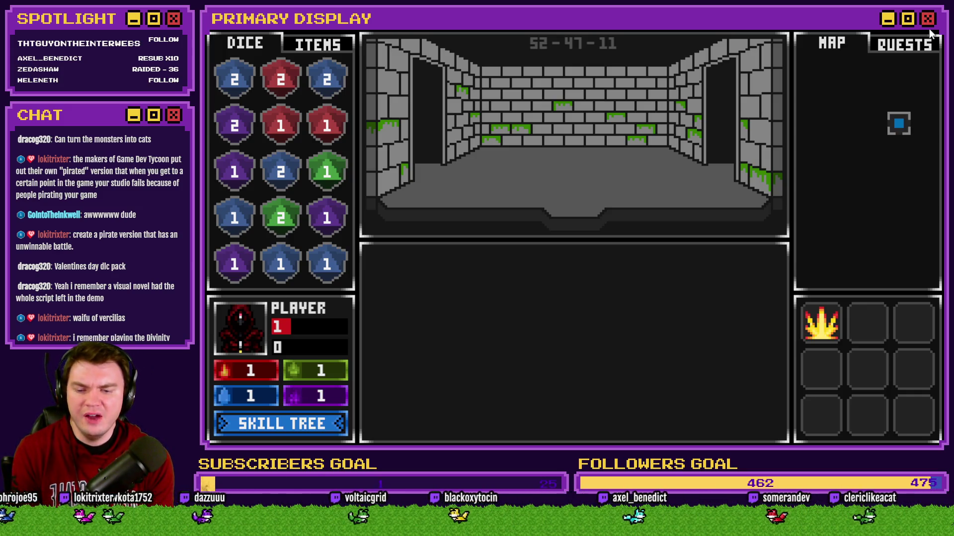
key(w)
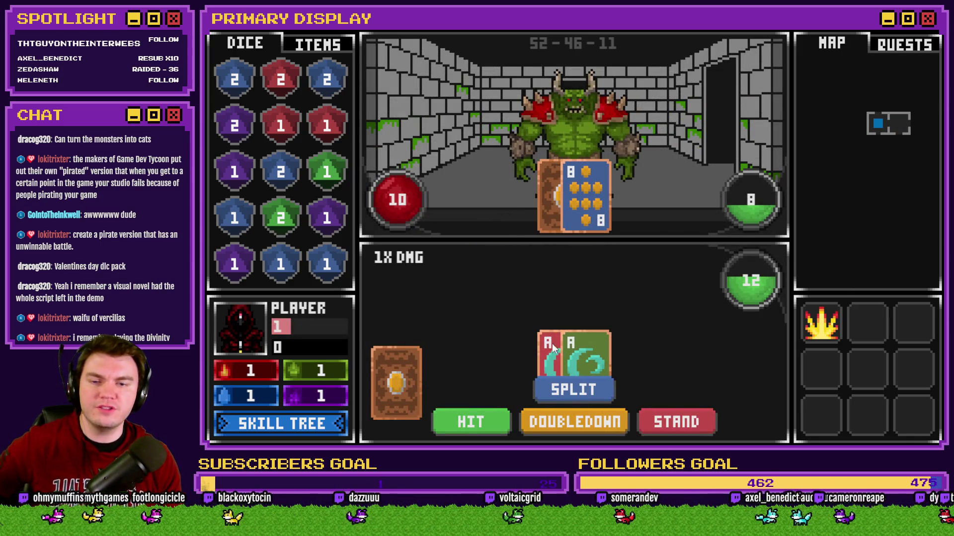
click(582, 388)
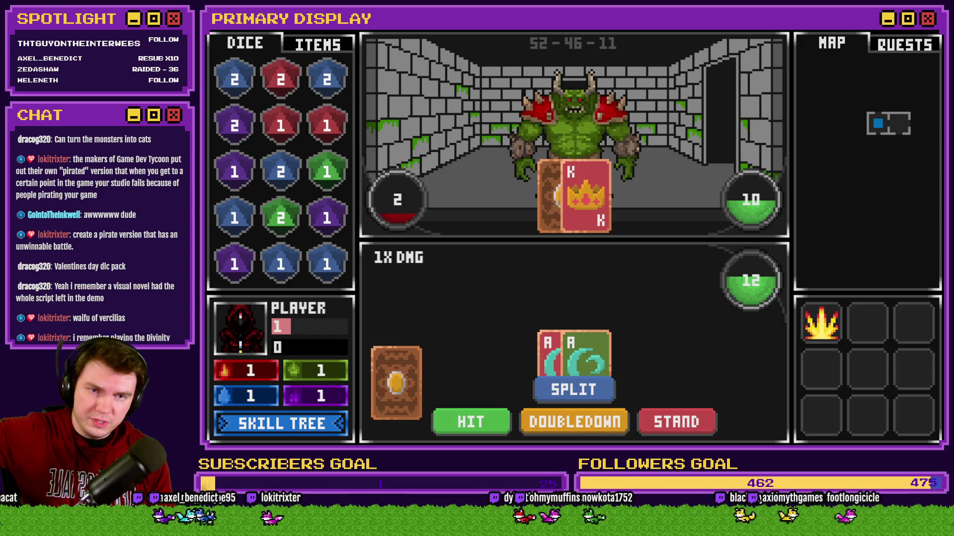
key(alt+F4)
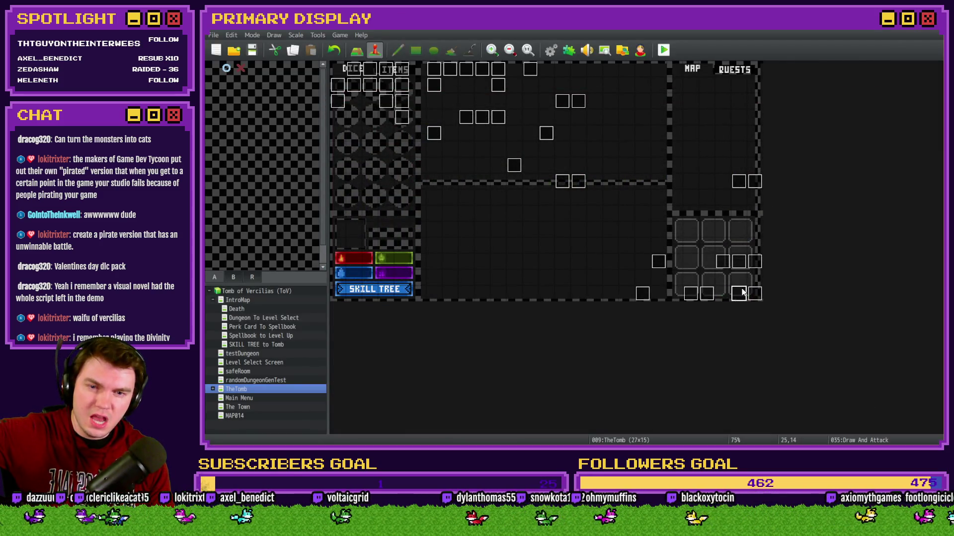
Reopen Draw And Attack on page 2 and scroll down to its Player and Monster Blackjack checks
double_click(745, 289)
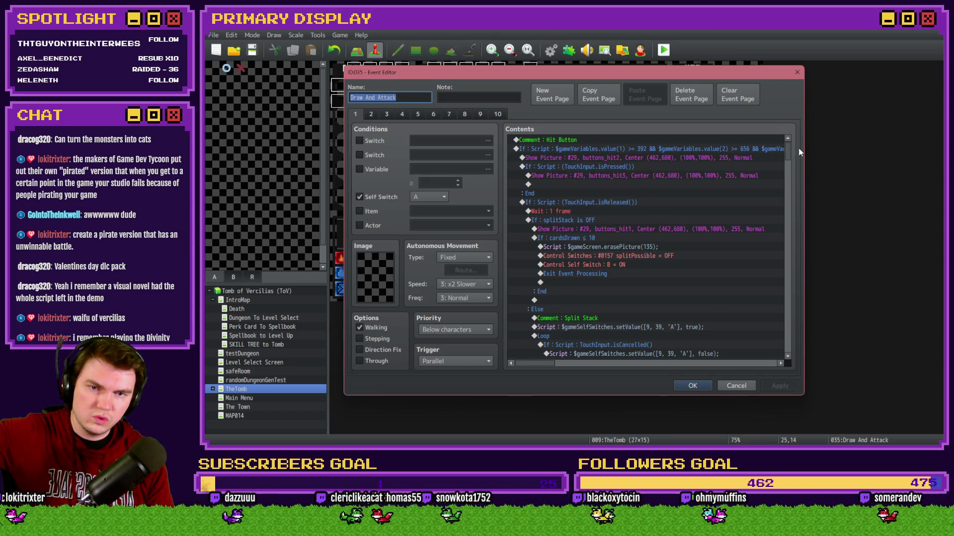
click(371, 116)
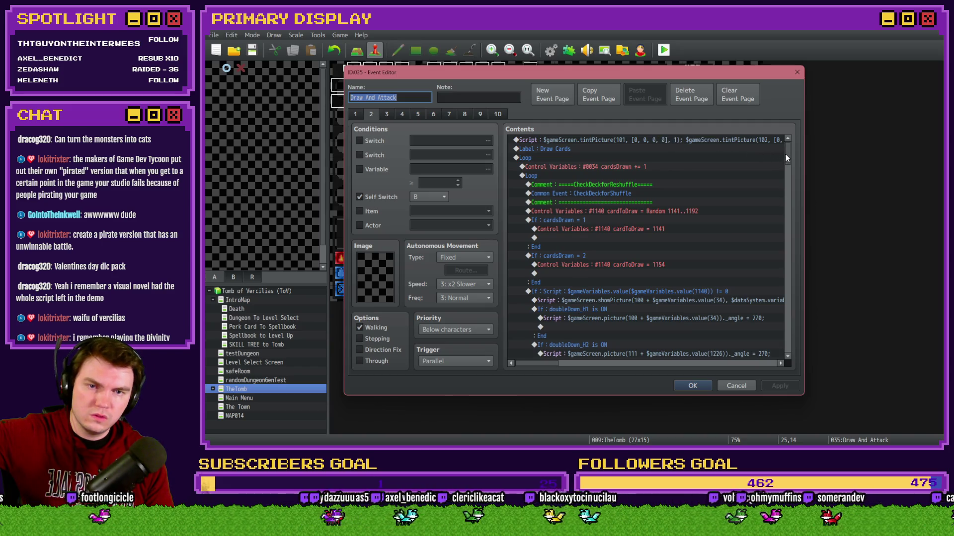
drag(787, 158, 777, 334)
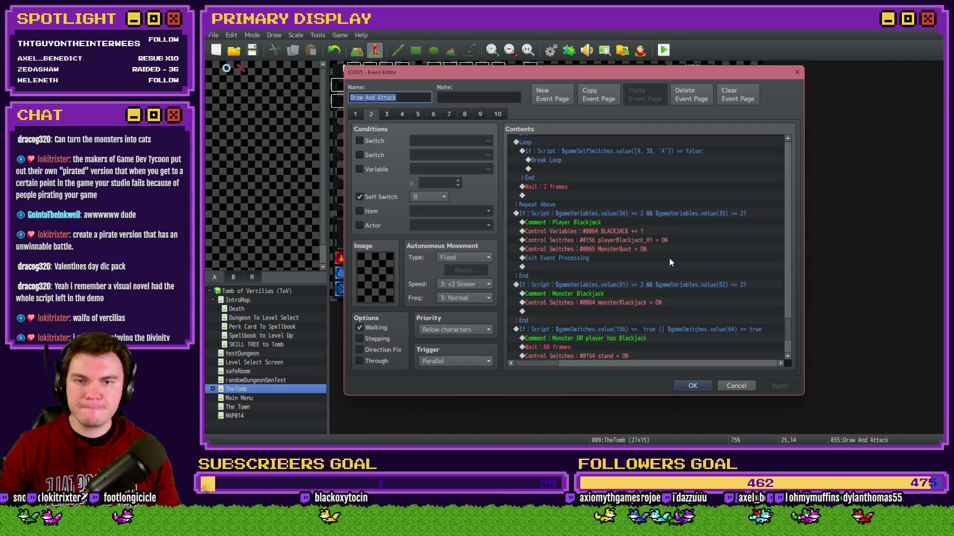
scroll(670, 277, down, 1)
scroll(671, 276, down, 2)
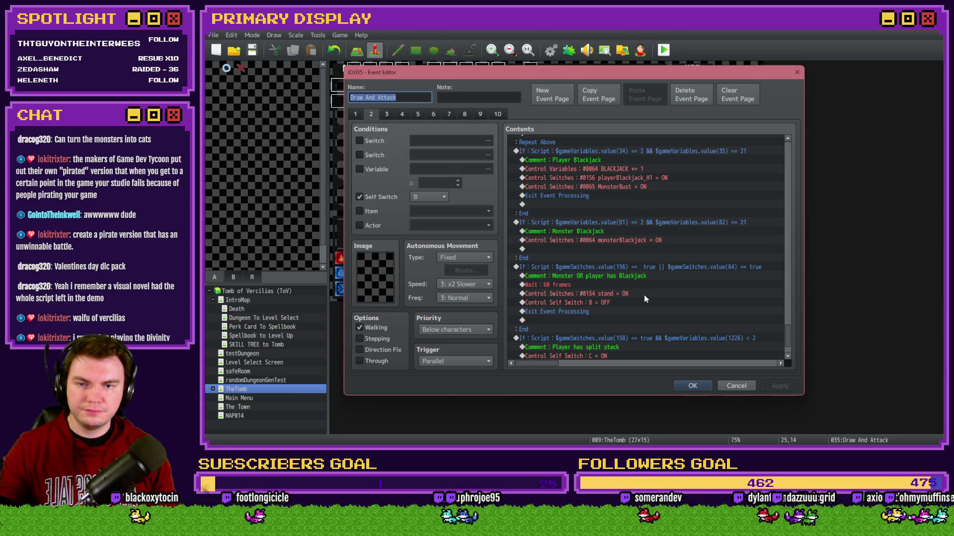
scroll(644, 294, down, 2)
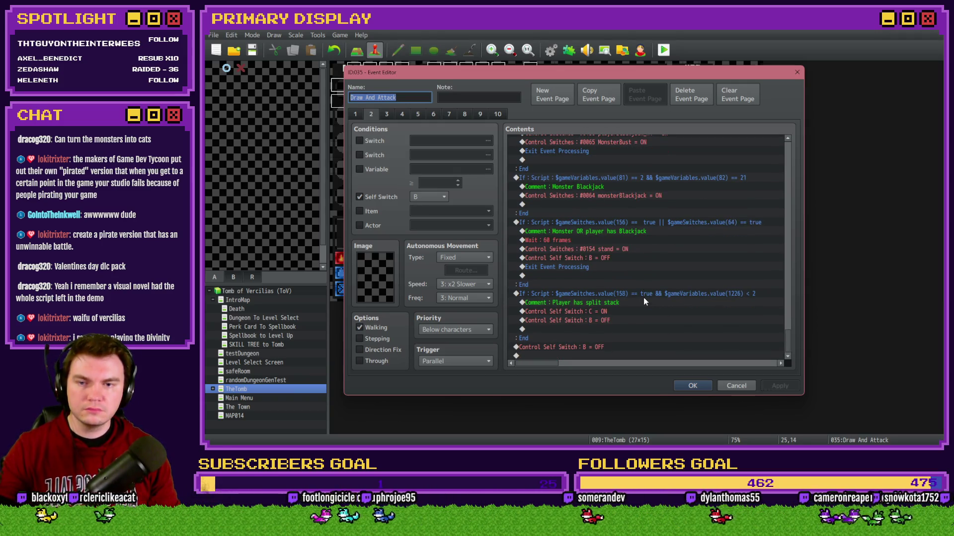
scroll(592, 321, up, 4)
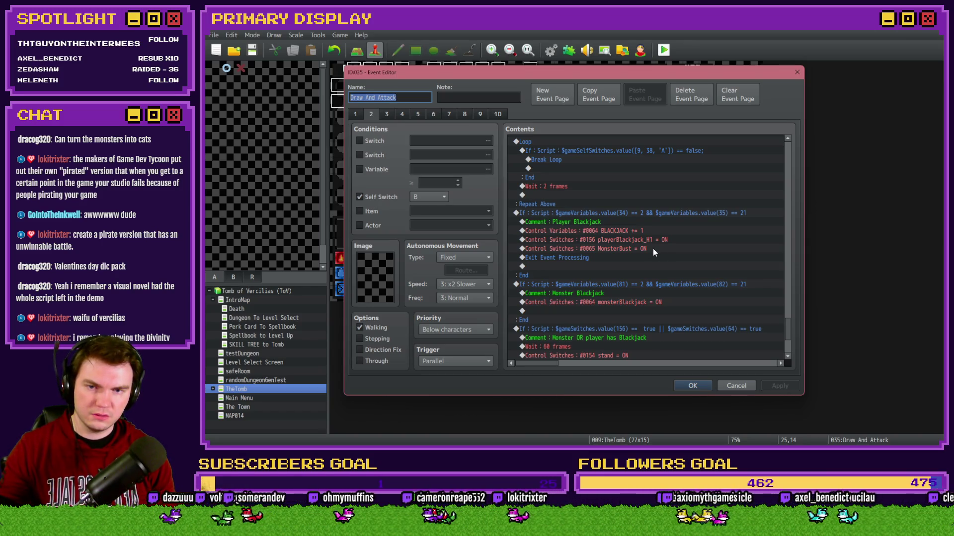
drag(788, 336, 791, 169)
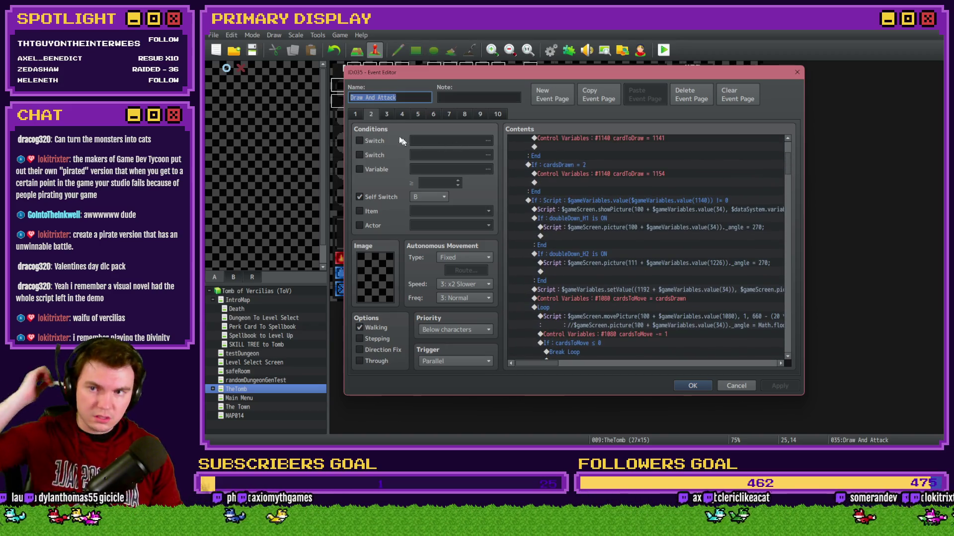
click(386, 114)
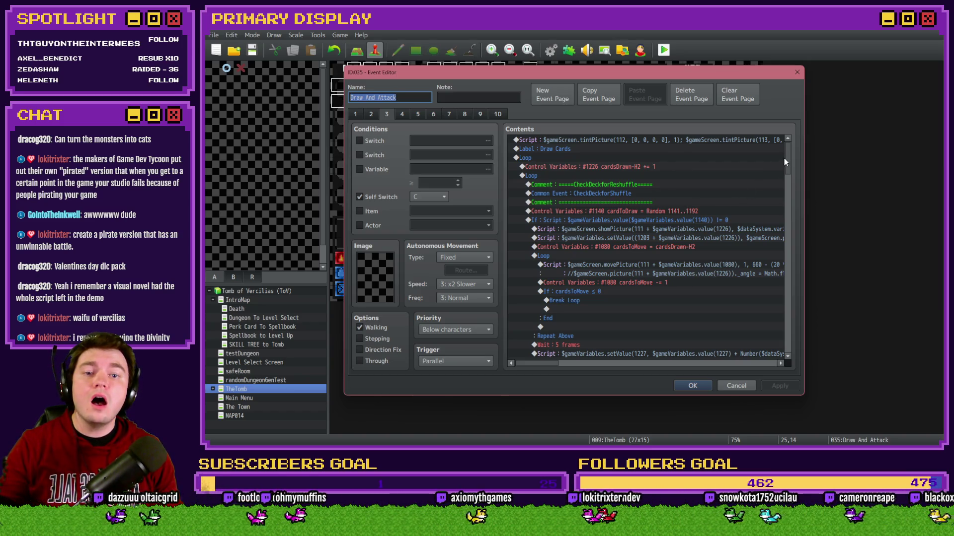
mouse_move(787, 158)
mouse_down()
mouse_move(798, 305)
mouse_move(782, 323)
mouse_move(783, 340)
mouse_up()
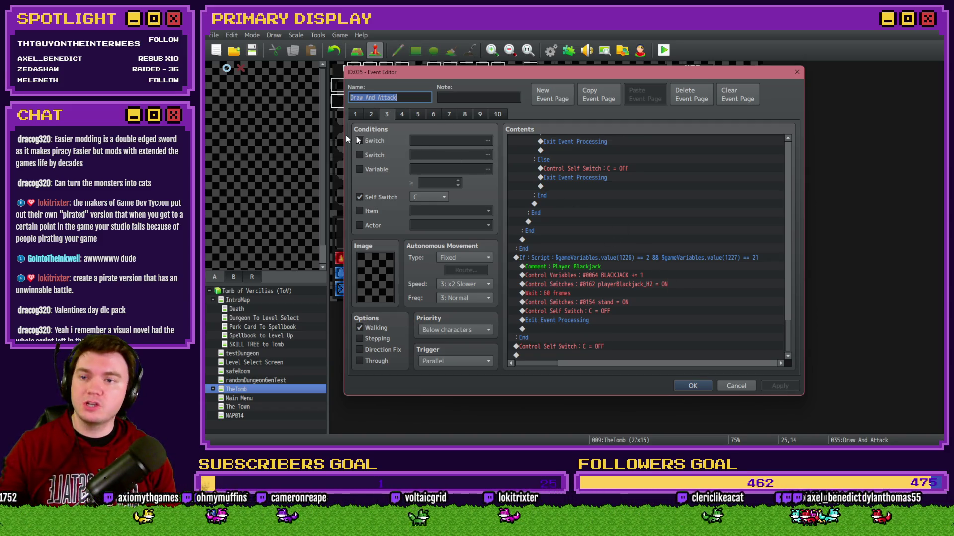
click(372, 114)
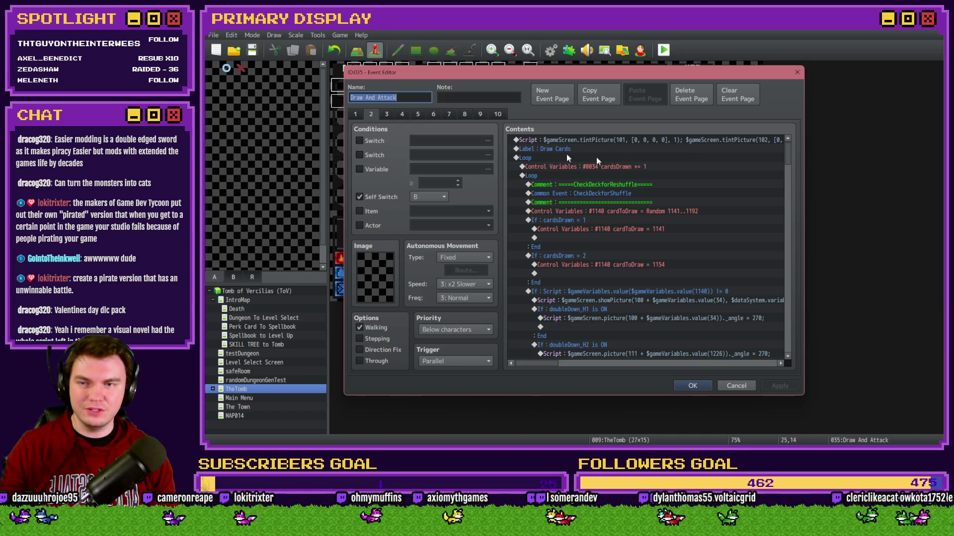
mouse_move(786, 157)
mouse_down()
mouse_move(786, 349)
mouse_move(794, 324)
mouse_up()
mouse_move(583, 273)
mouse_down()
mouse_move(659, 292)
mouse_move(639, 286)
mouse_up()
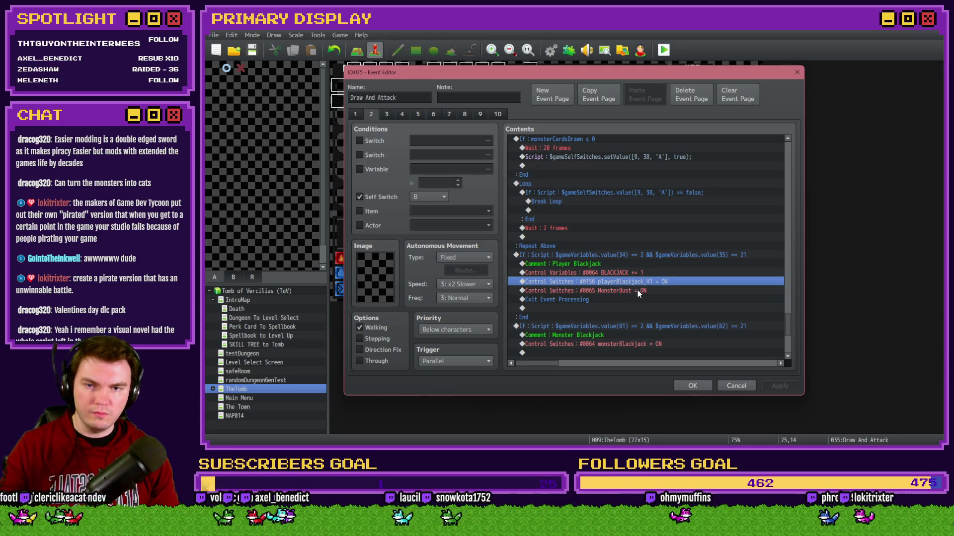
Insert a Conditional Branch testing switch 0158 splitStack is OFF, with an Else branch
click(635, 290)
key(Insert)
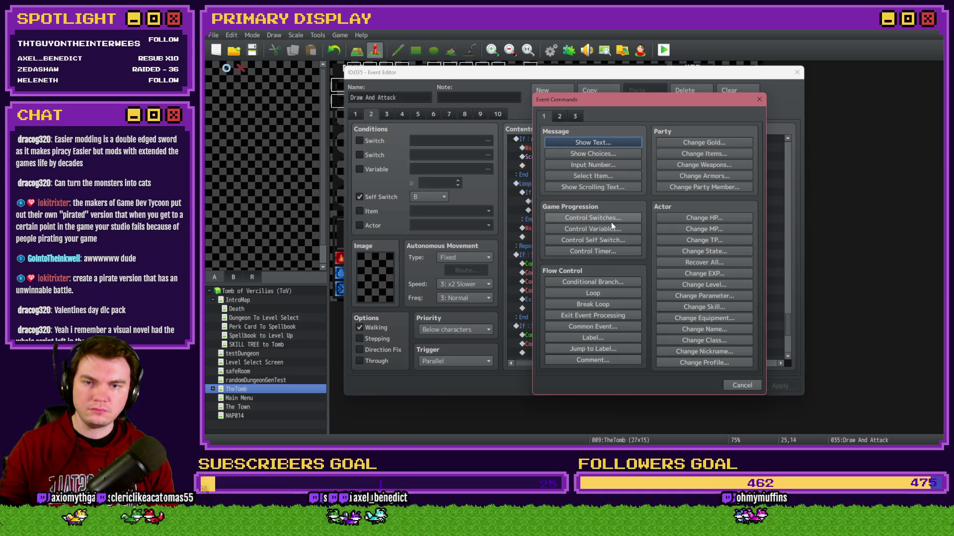
click(614, 281)
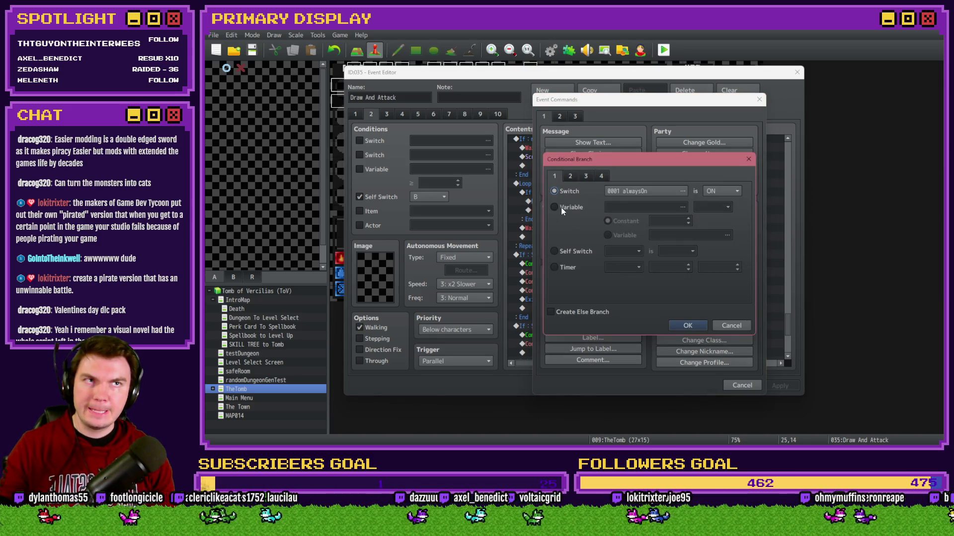
click(563, 209)
click(570, 191)
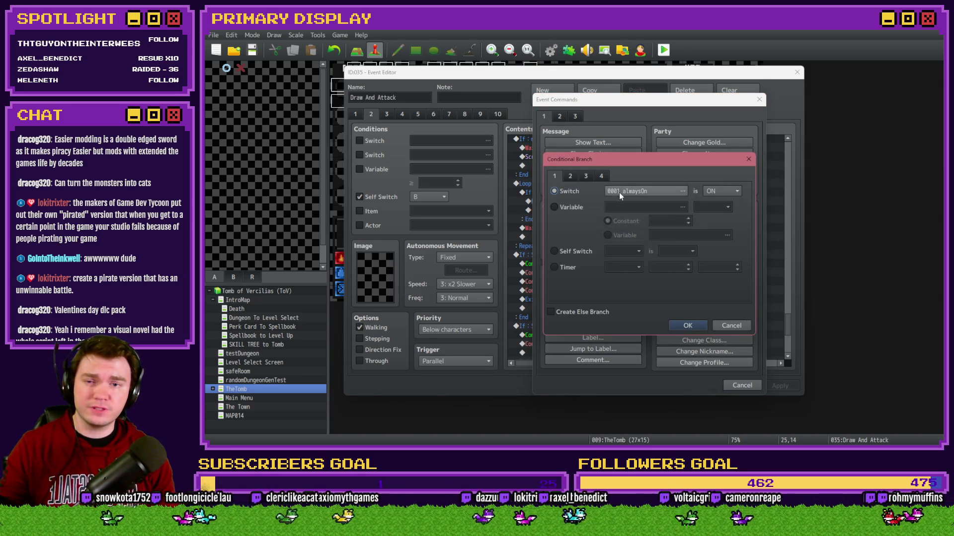
click(619, 192)
click(603, 227)
click(604, 236)
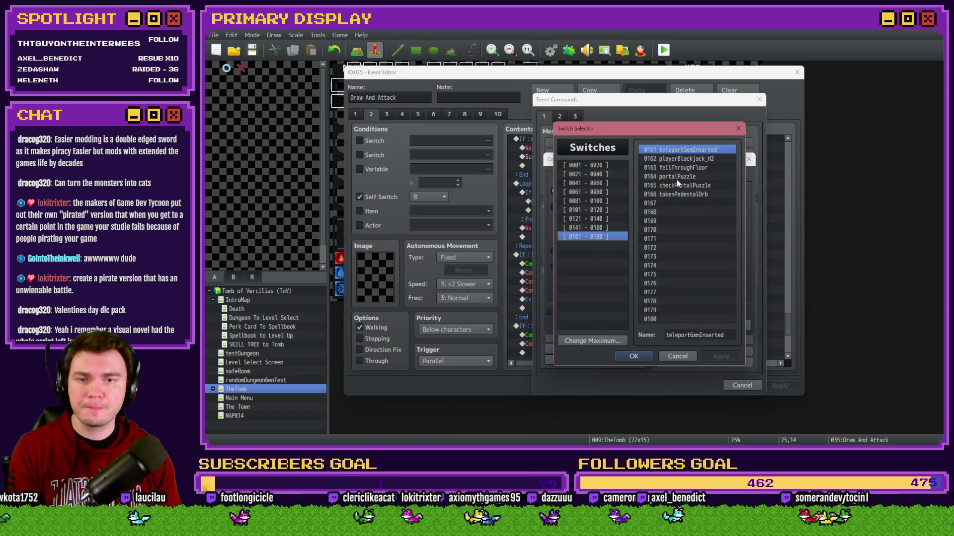
key(Up)
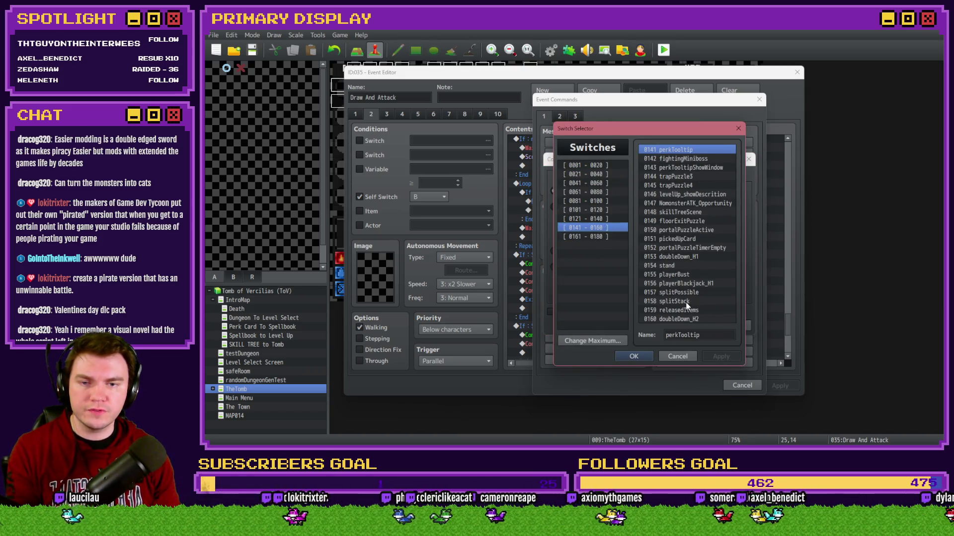
double_click(689, 302)
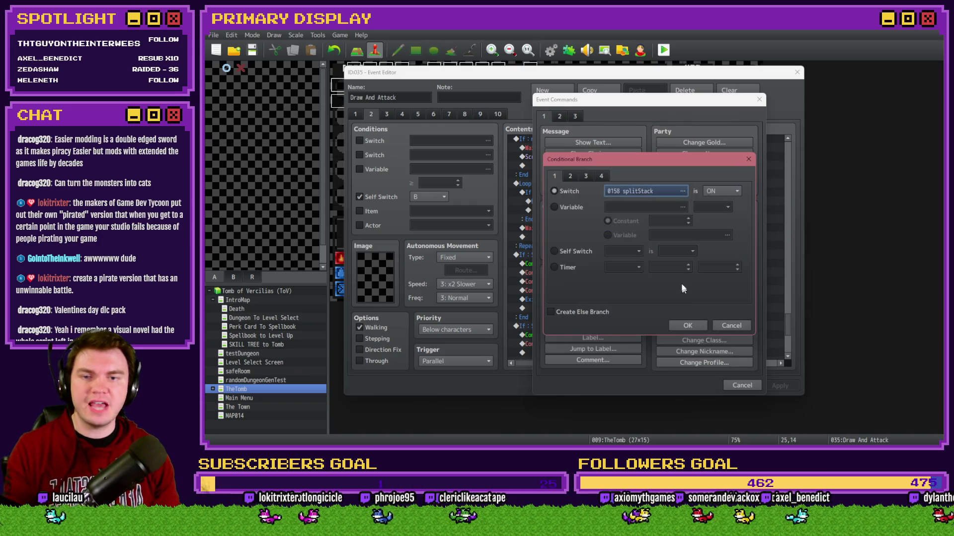
click(590, 315)
click(722, 191)
click(715, 209)
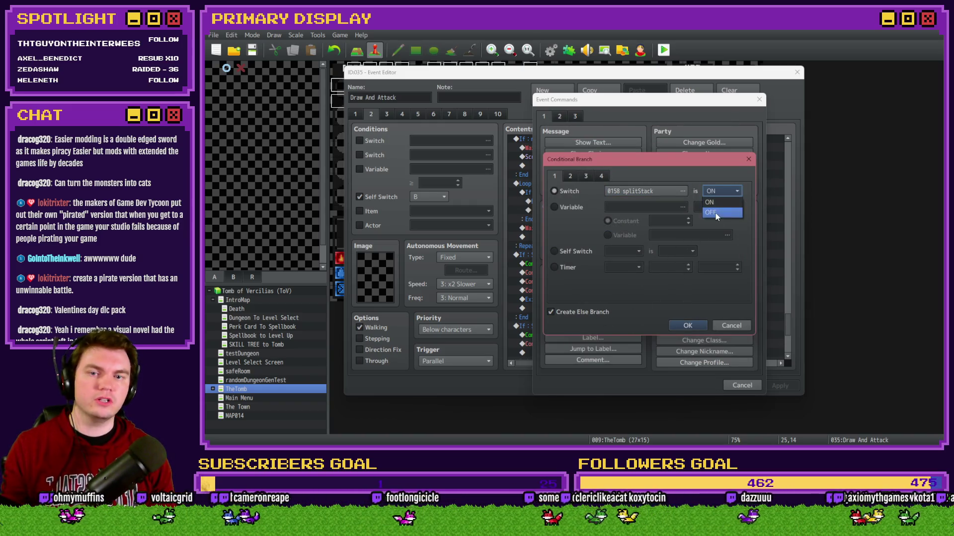
click(692, 328)
Move the MonsterBust = ON line inside the splitStack branch and reopen the branch for editing
click(595, 336)
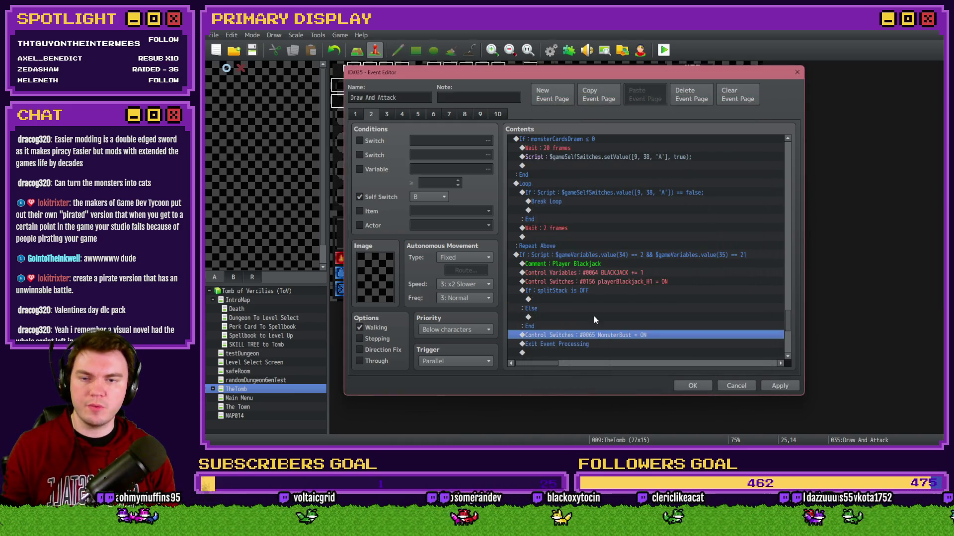
key(ctrl+x)
click(592, 300)
key(ctrl+v)
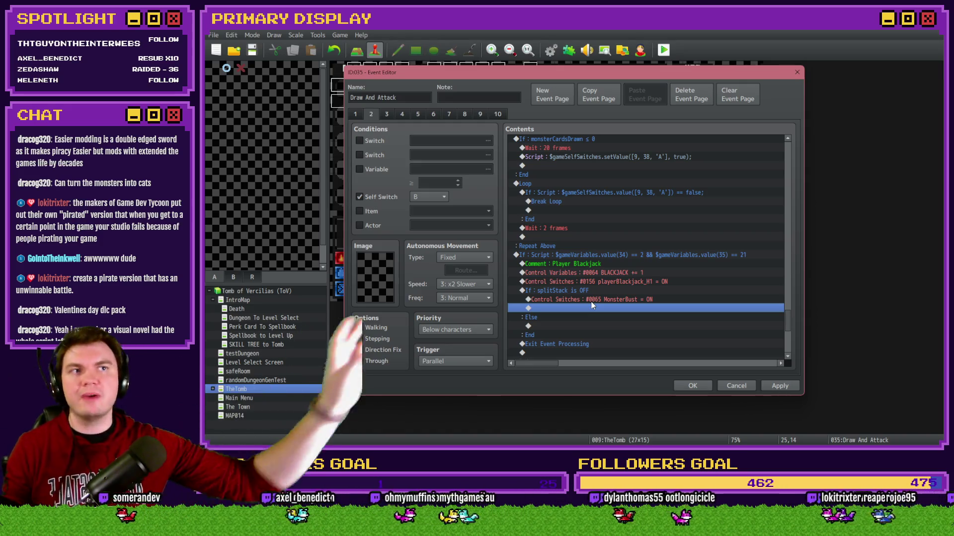
click(582, 302)
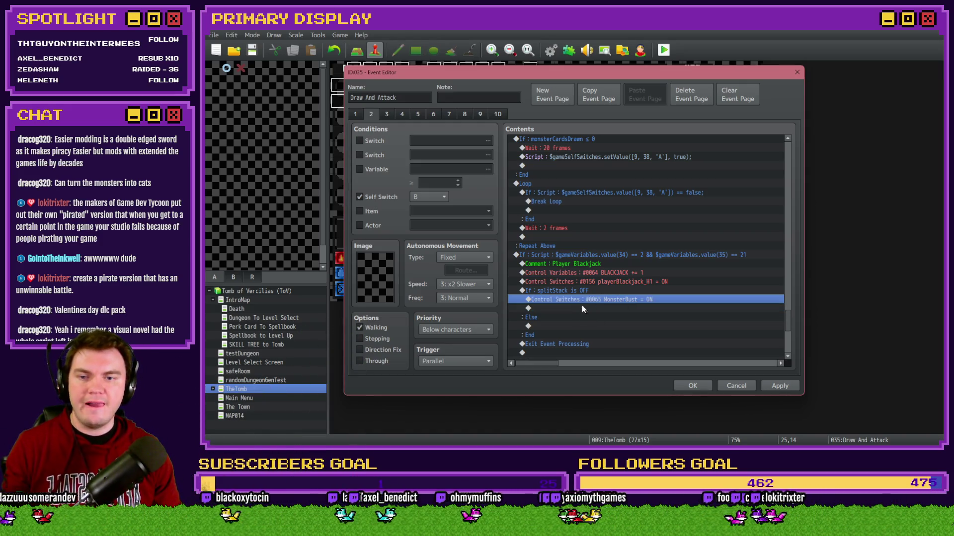
scroll(574, 303, down, 2)
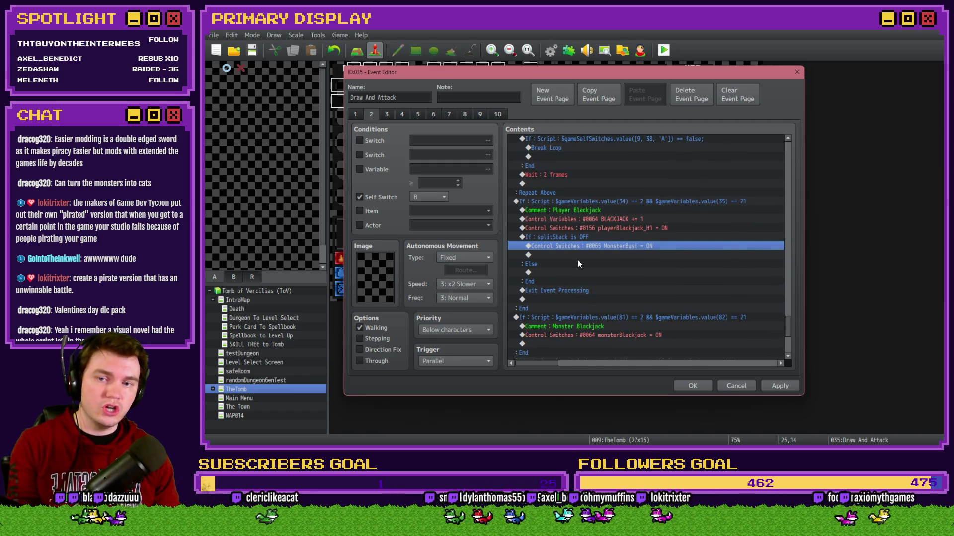
double_click(587, 236)
Remove the Else section from the page 2 splitStack branch
click(583, 315)
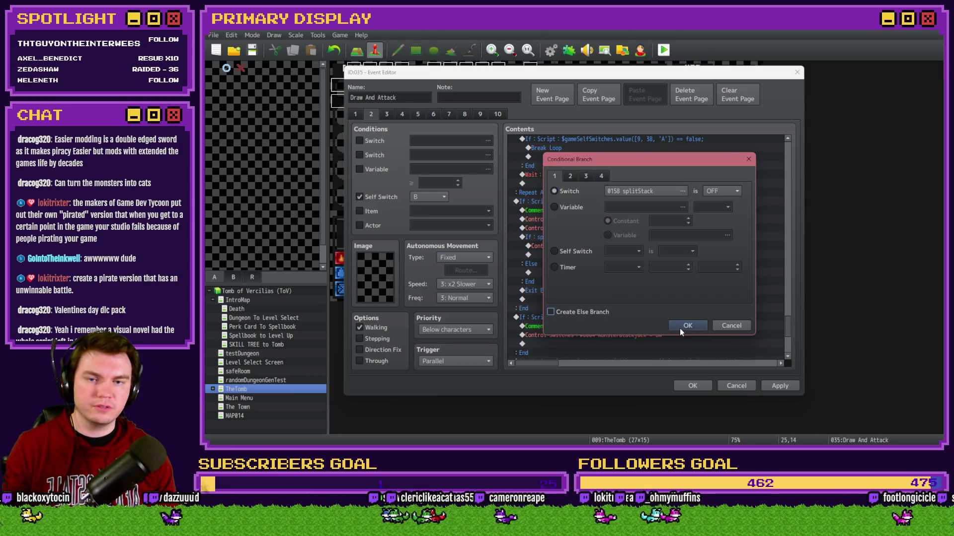
click(681, 325)
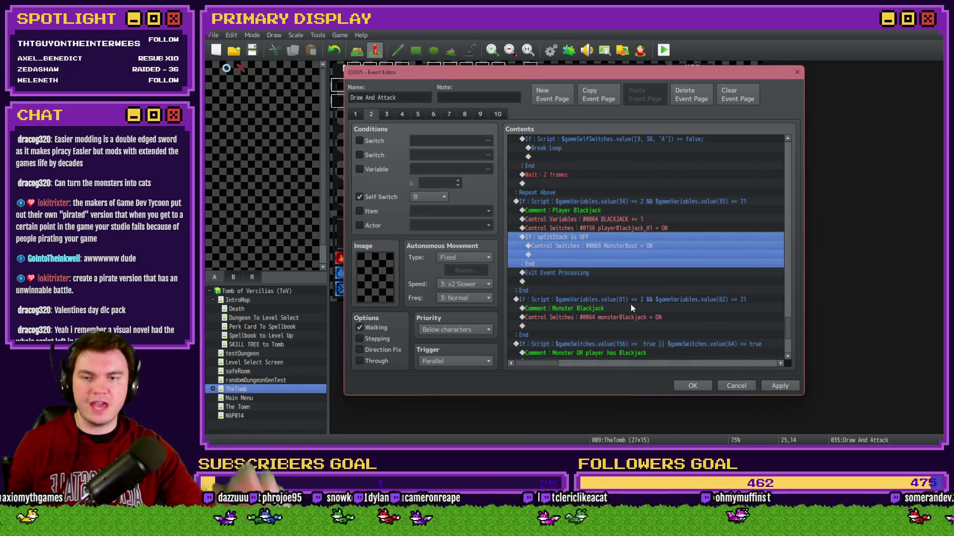
click(387, 114)
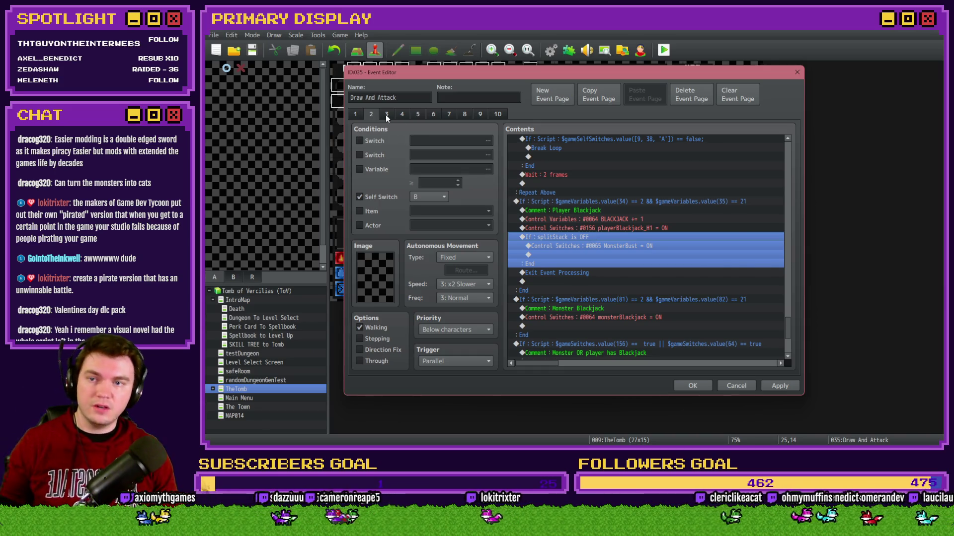
mouse_move(785, 172)
mouse_down()
mouse_move(805, 278)
mouse_move(784, 356)
mouse_up()
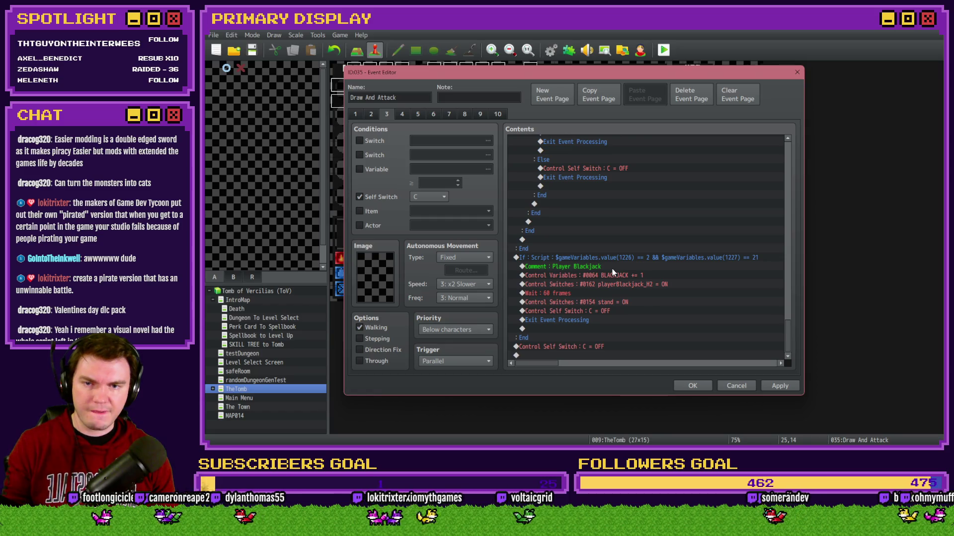
On page 3, insert a Conditional Branch on splitStack is OFF above the stand = ON line
click(610, 301)
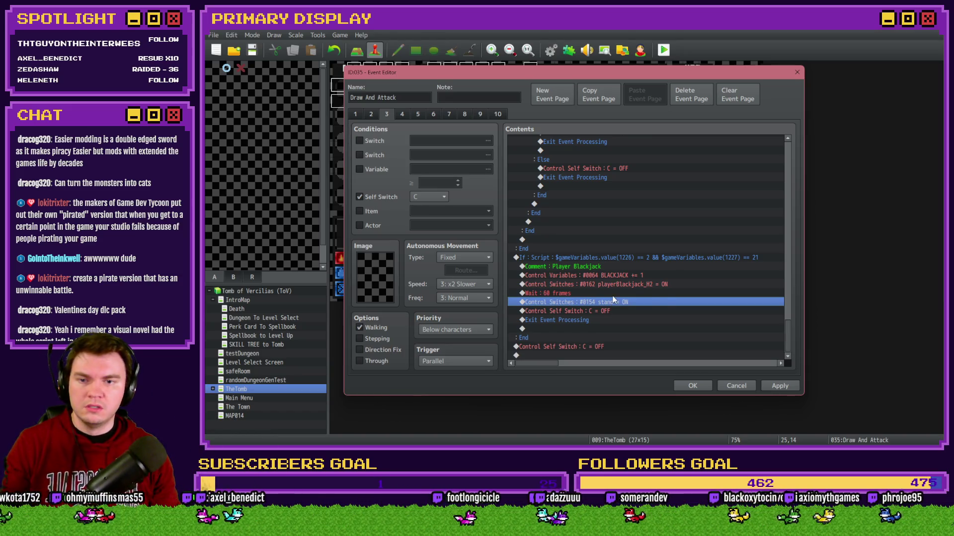
key(Up)
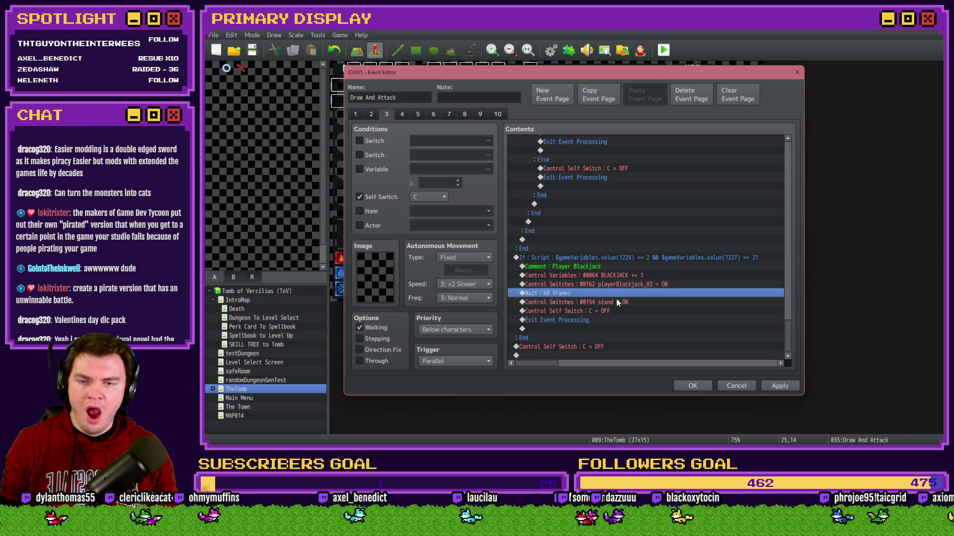
click(616, 299)
key(Insert)
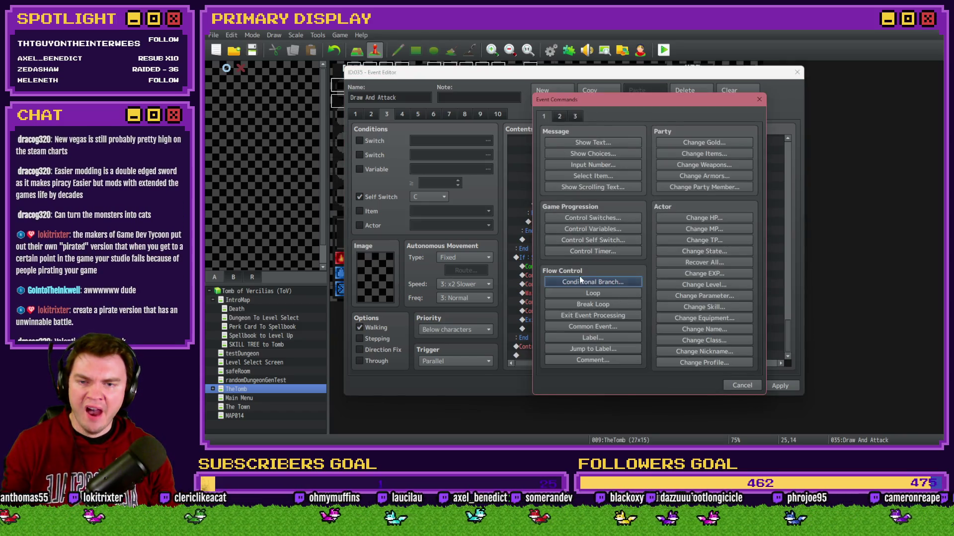
click(579, 275)
click(666, 190)
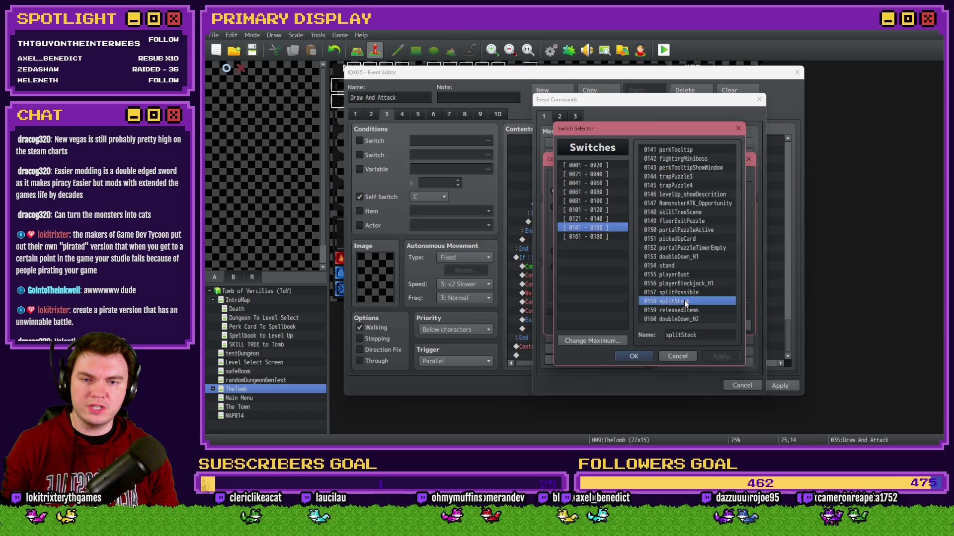
double_click(684, 300)
click(720, 190)
click(685, 326)
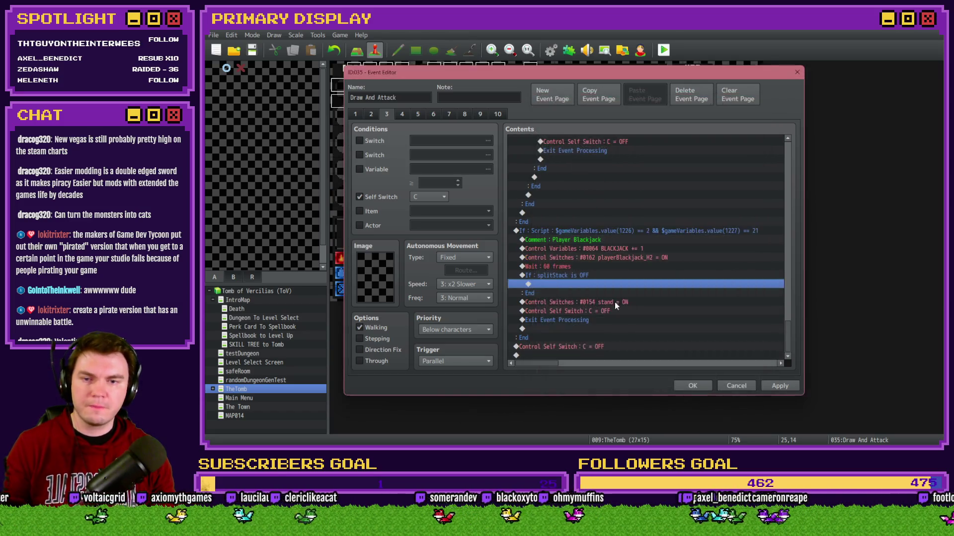
click(614, 302)
Move the stand = ON line inside the new splitStack branch and apply the event changes
key(ctrl+x)
click(601, 292)
key(ctrl+v)
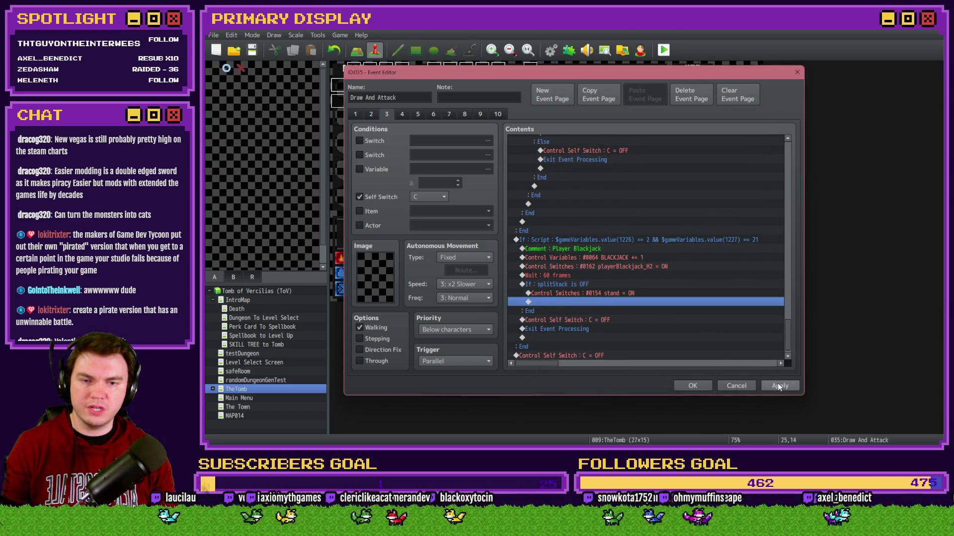
click(778, 386)
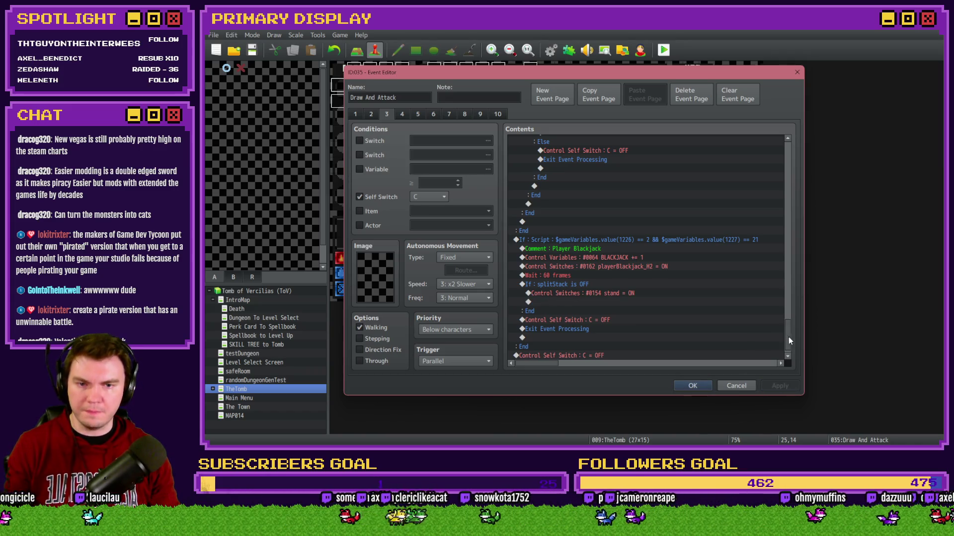
drag(789, 336, 791, 157)
click(680, 212)
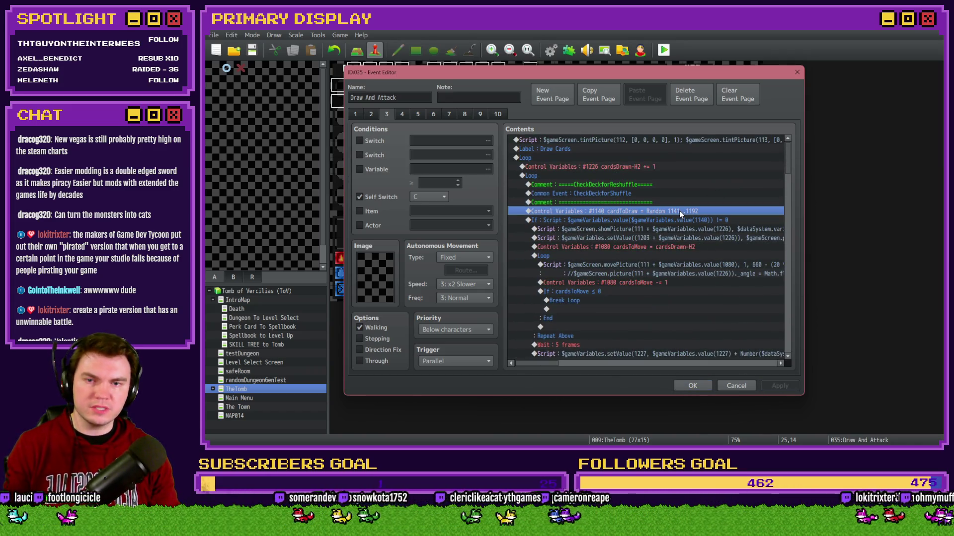
Duplicate the cardToDraw random line, set the copy to constant 1150, then apply and close the event
key(ctrl+c)
key(ctrl+v)
double_click(680, 213)
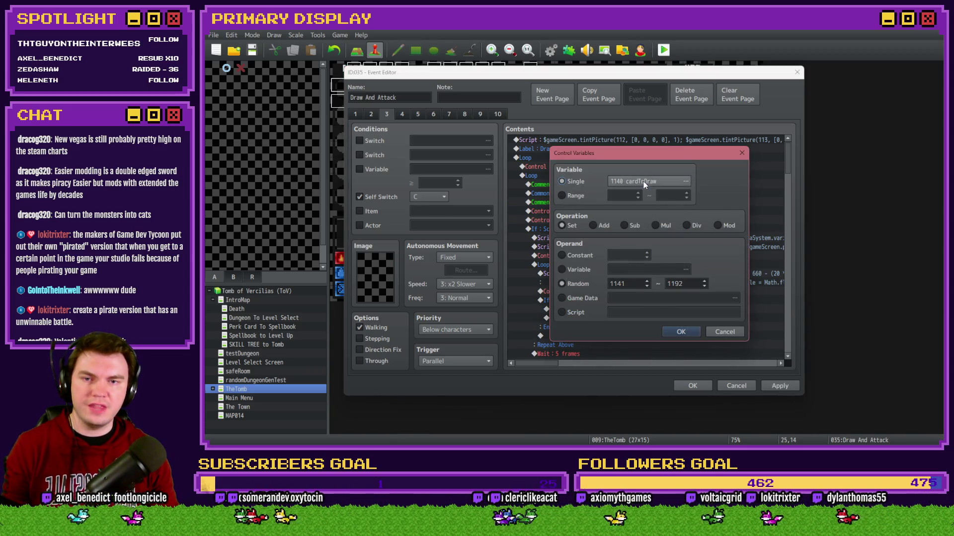
click(644, 184)
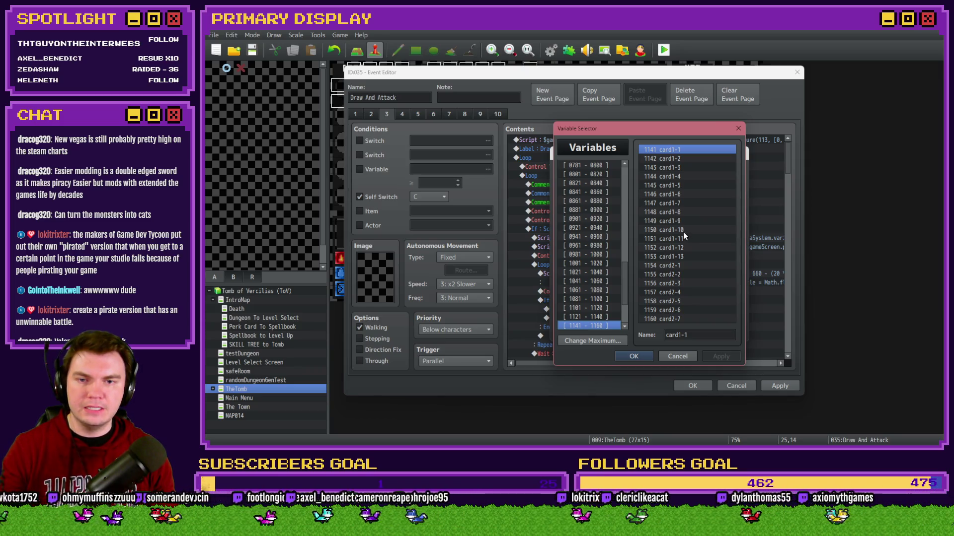
key(Escape)
double_click(612, 253)
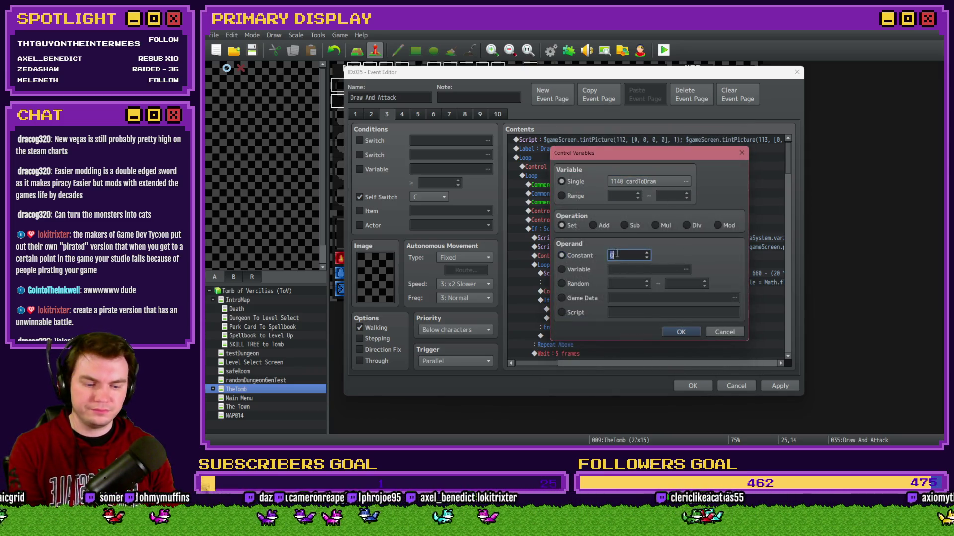
click(681, 331)
click(780, 386)
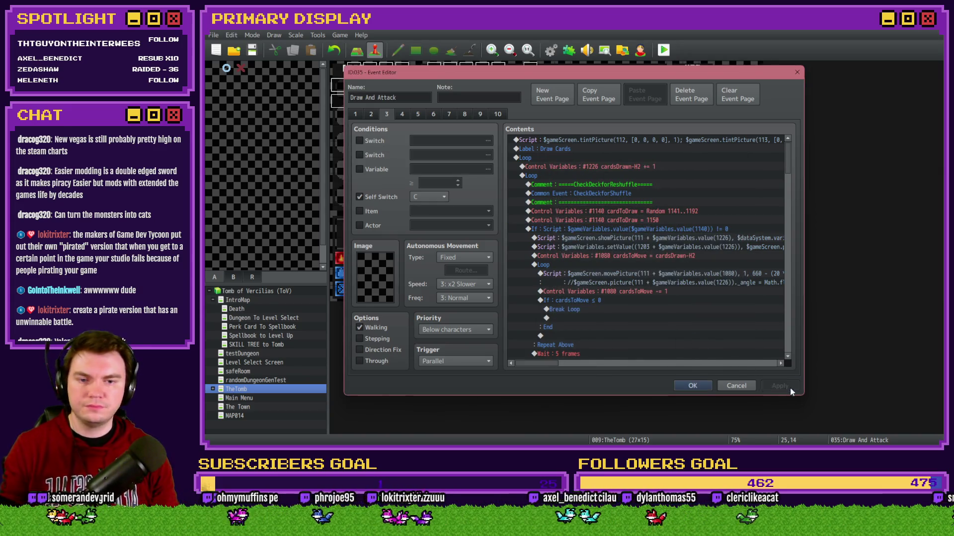
click(693, 387)
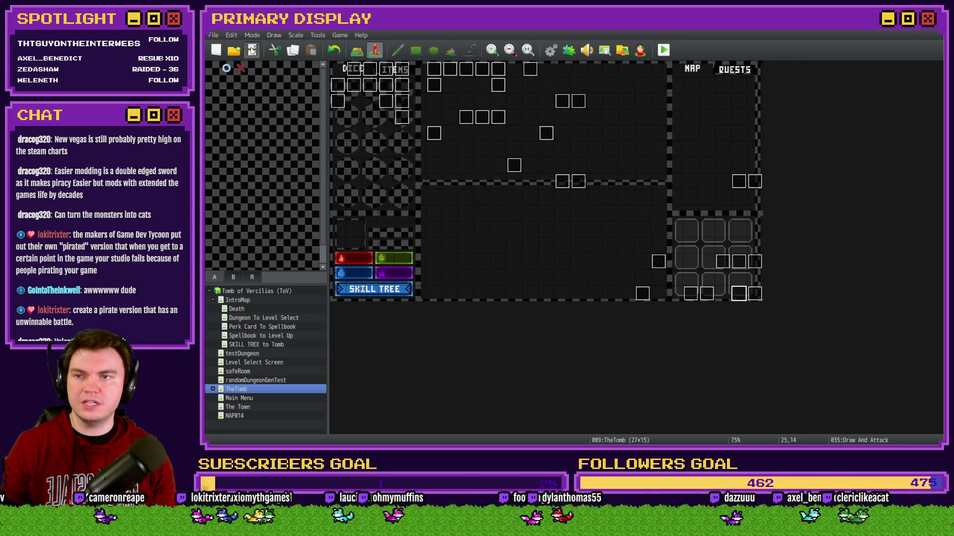
click(665, 51)
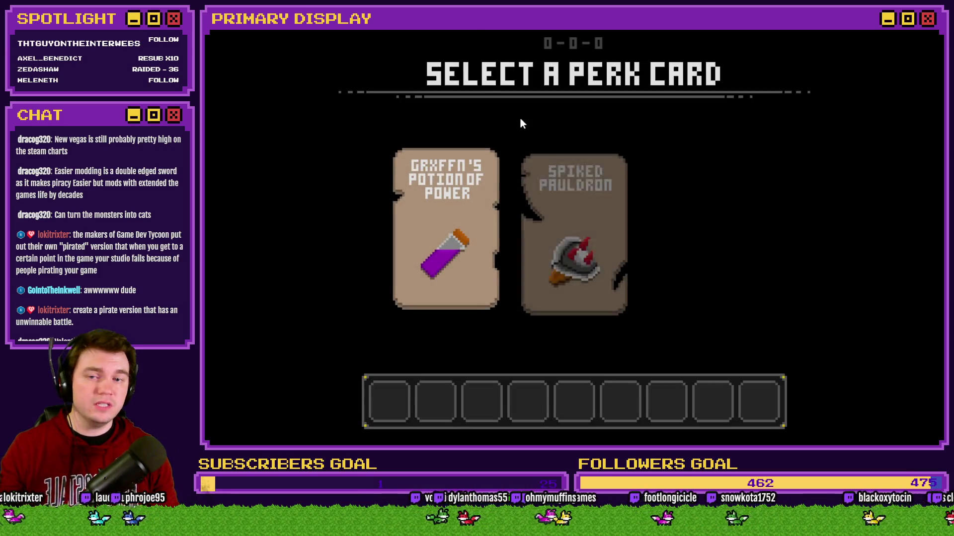
click(580, 174)
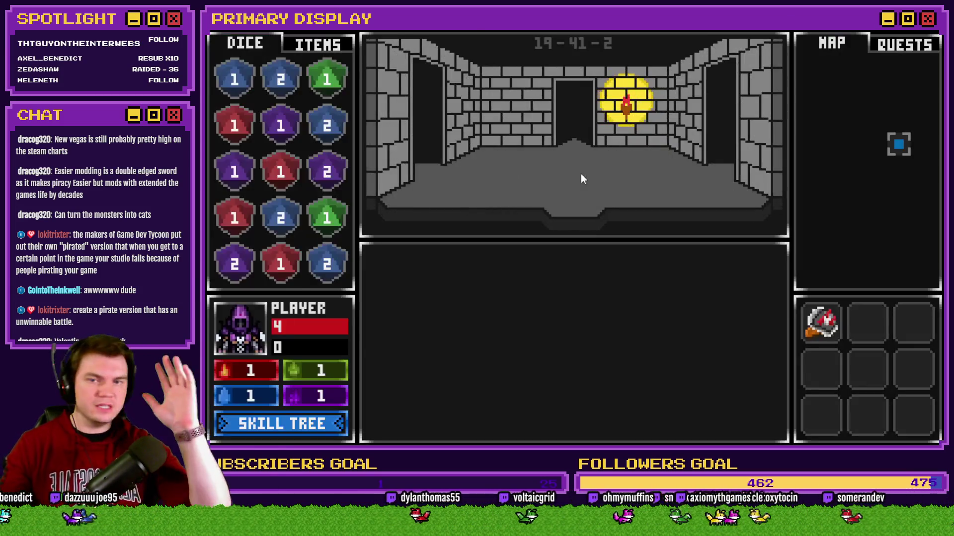
key(w)
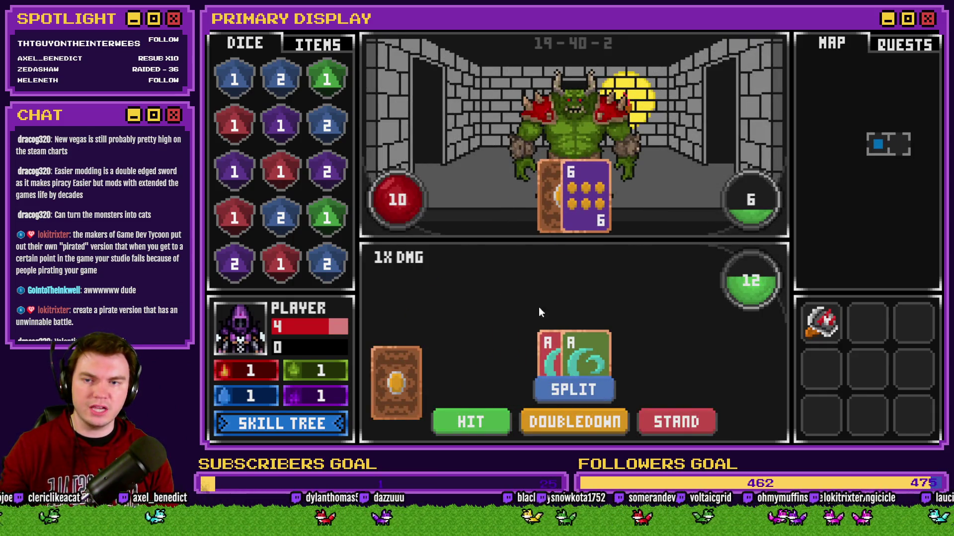
click(585, 392)
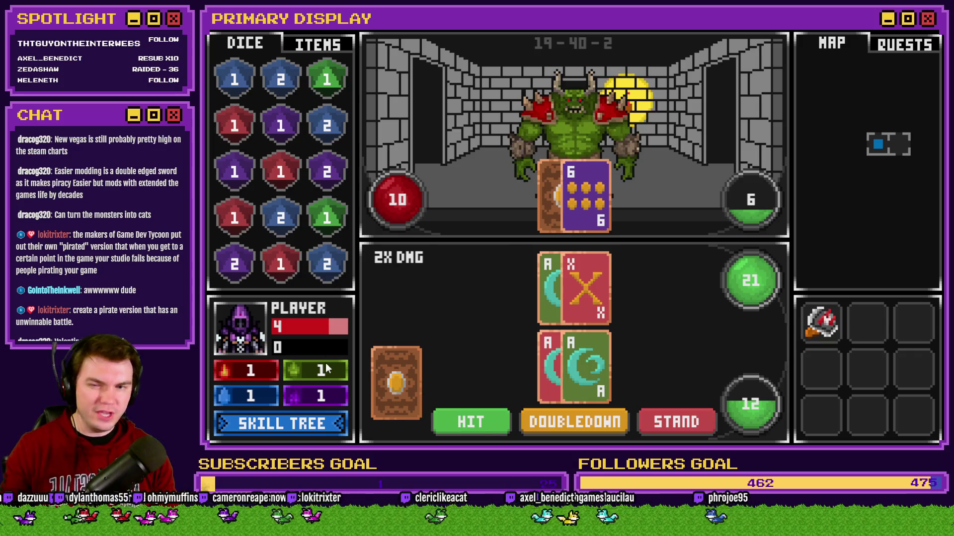
mouse_move(396, 383)
mouse_down()
mouse_move(557, 305)
mouse_move(573, 354)
mouse_move(569, 293)
mouse_up()
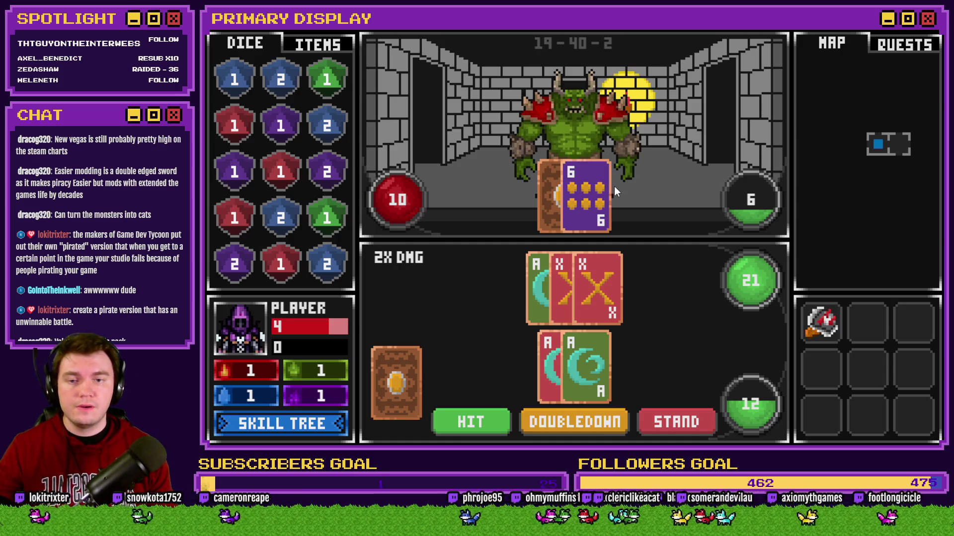
click(886, 72)
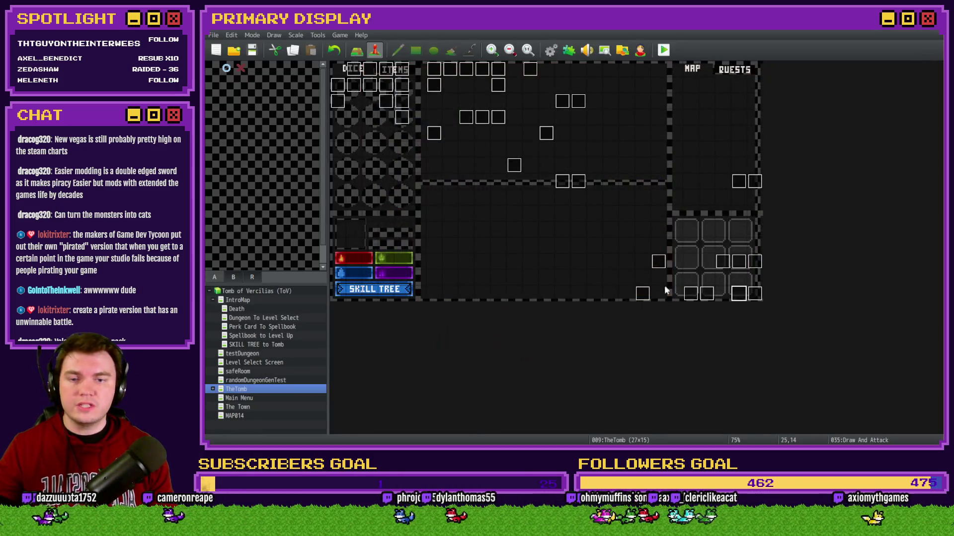
Reopen Draw And Attack, scroll its contents and select the First Row 'cardTotalValue ≤ 21' branch
double_click(738, 293)
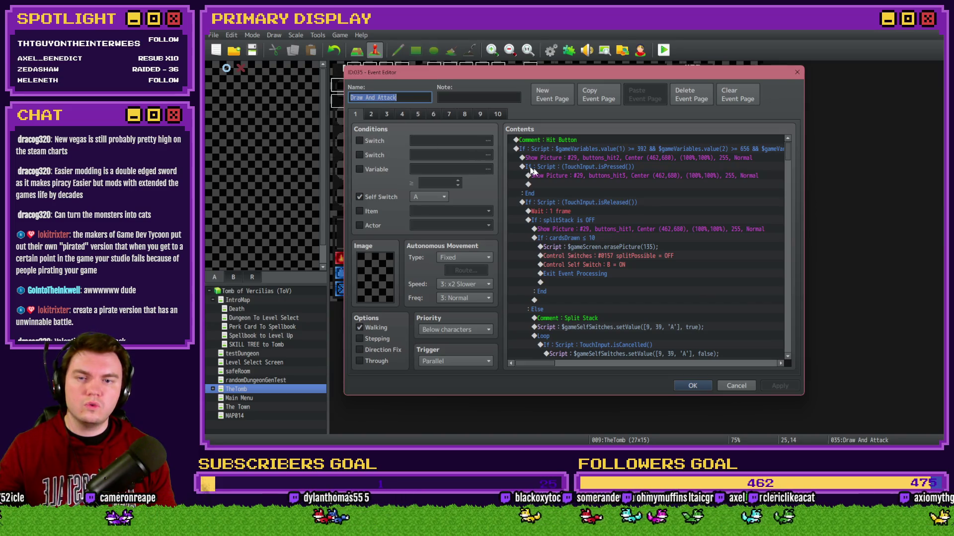
scroll(579, 219, down, 4)
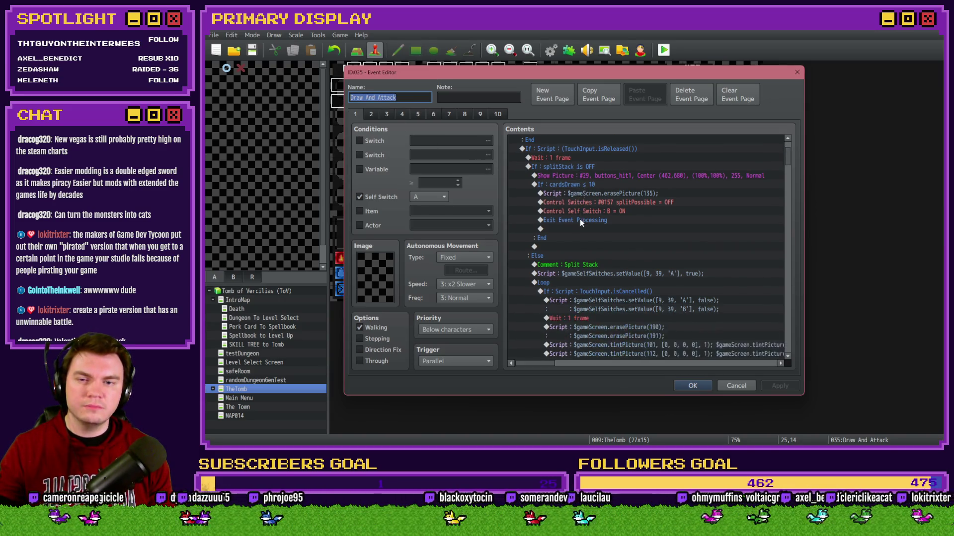
scroll(586, 228, down, 4)
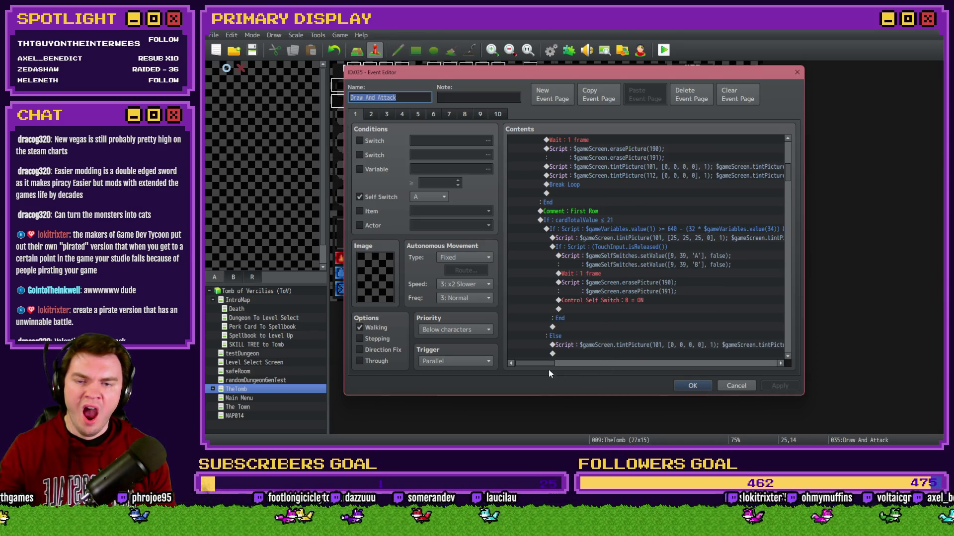
mouse_move(549, 369)
mouse_down()
mouse_move(619, 365)
mouse_move(530, 356)
mouse_up()
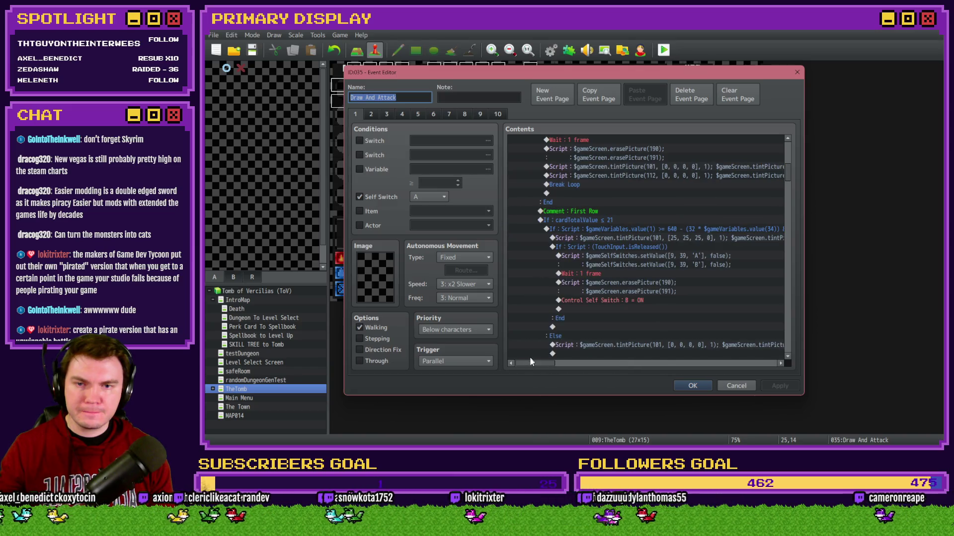
click(607, 219)
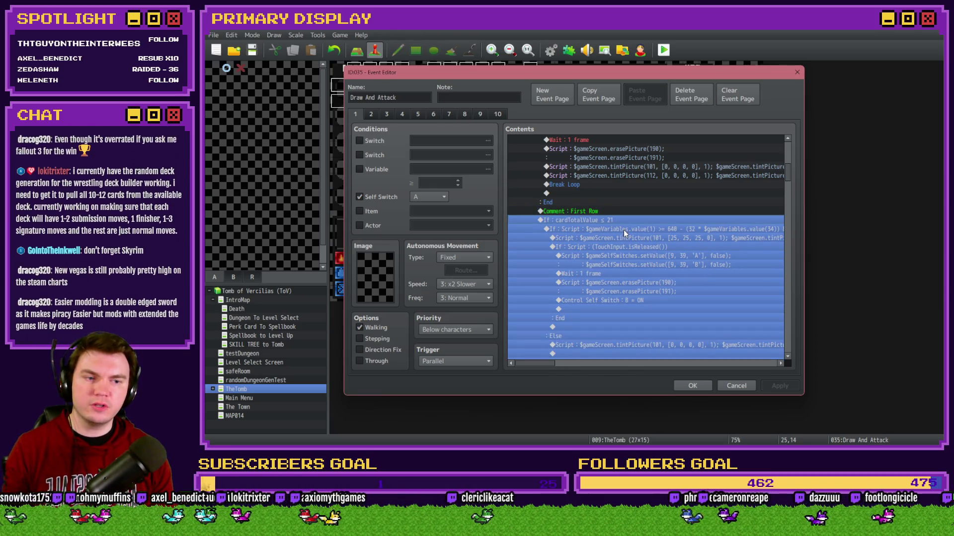
Change the First Row condition to cardTotalValue < 21
double_click(621, 221)
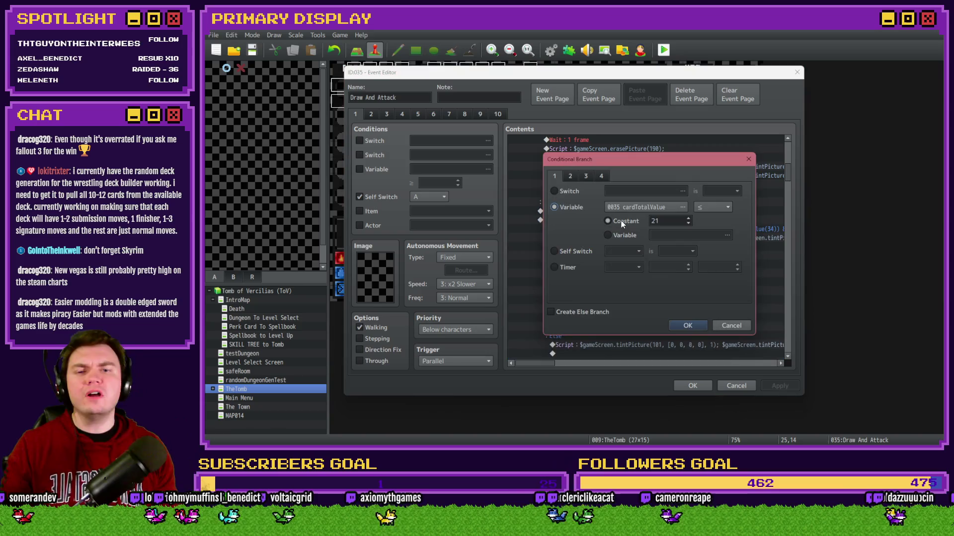
click(714, 208)
click(707, 261)
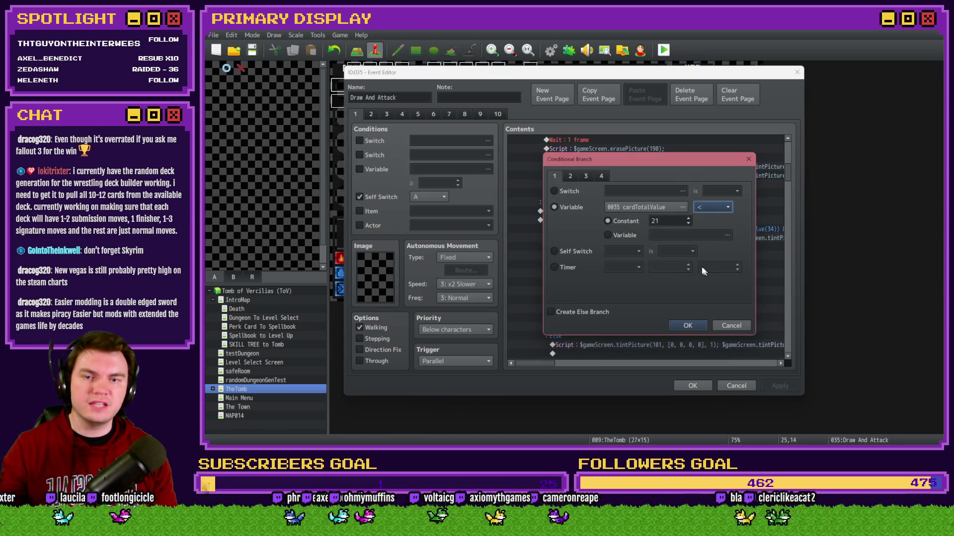
click(692, 326)
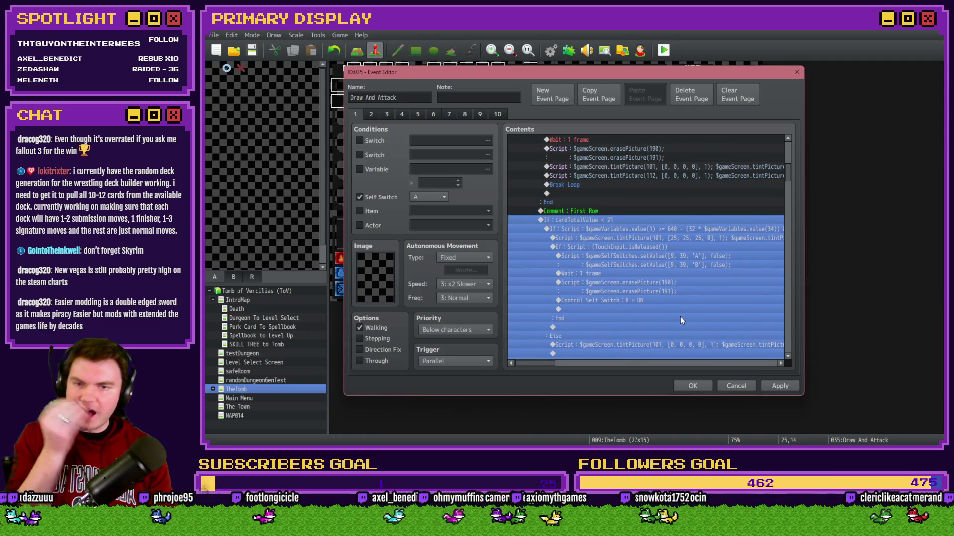
Change the Second Row condition to cardTotalValue-H2 < 21 and close the event
scroll(649, 284, down, 6)
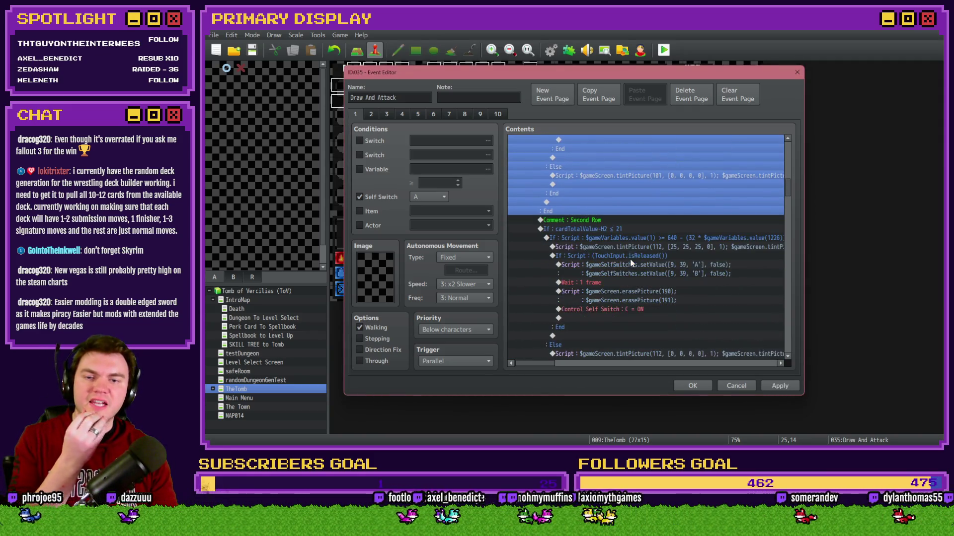
double_click(630, 230)
click(712, 207)
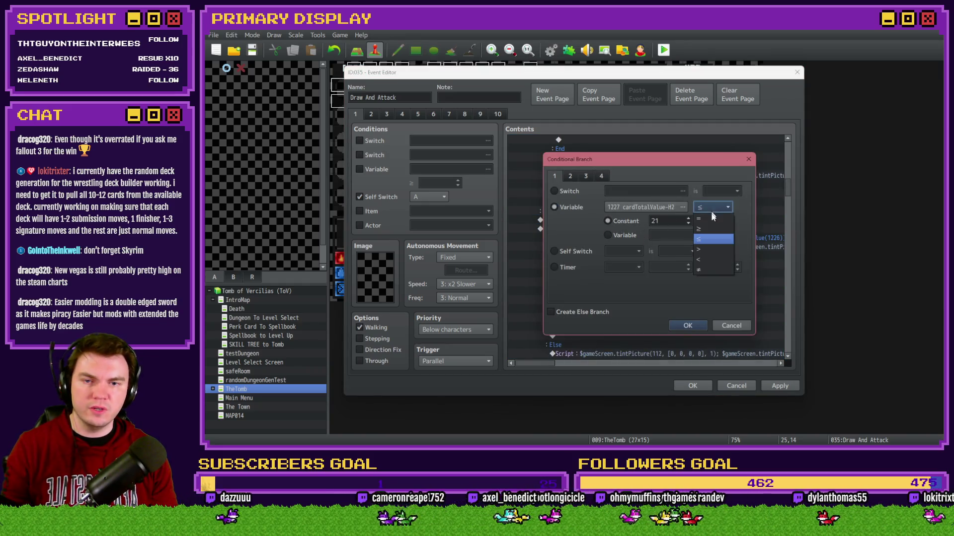
click(711, 260)
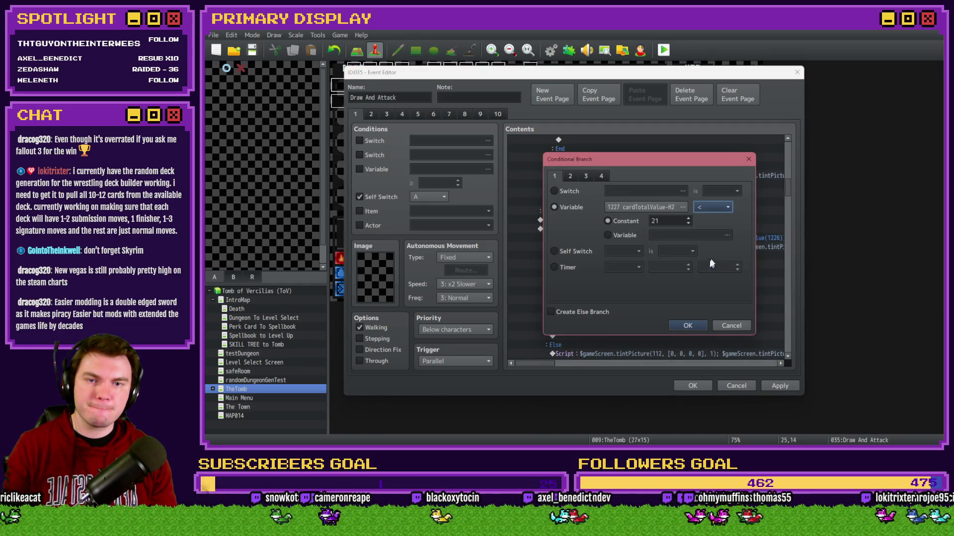
click(690, 327)
click(692, 387)
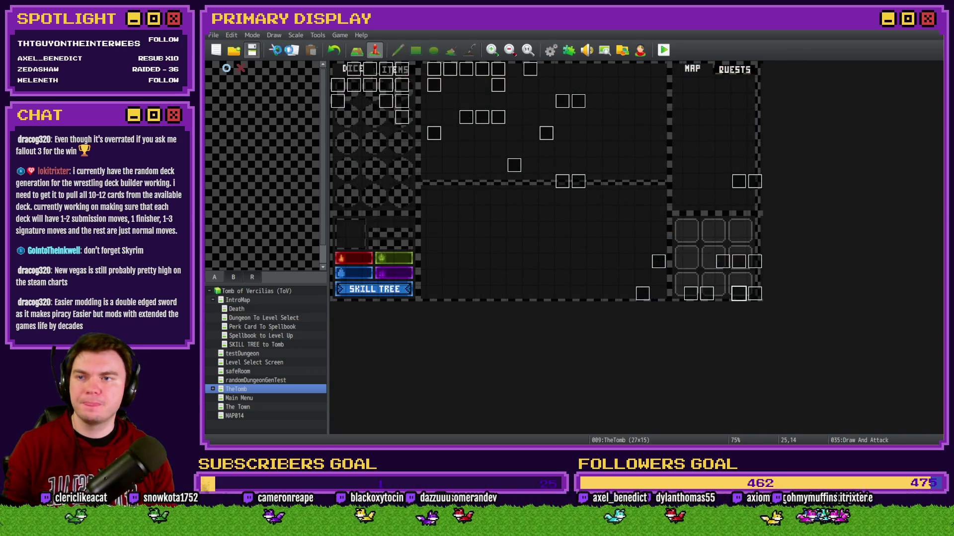
Start a playtest, pick a perk card and step forward into a fight
click(665, 49)
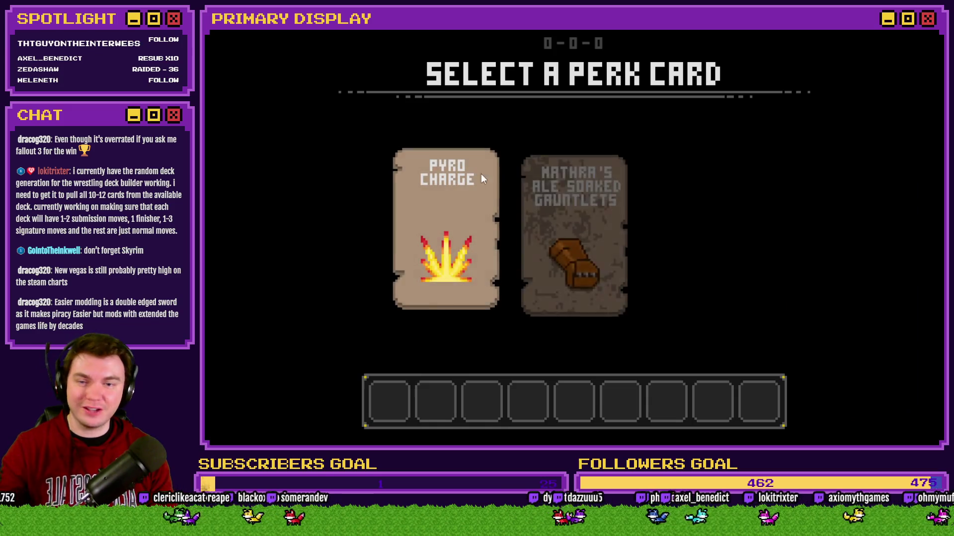
click(557, 177)
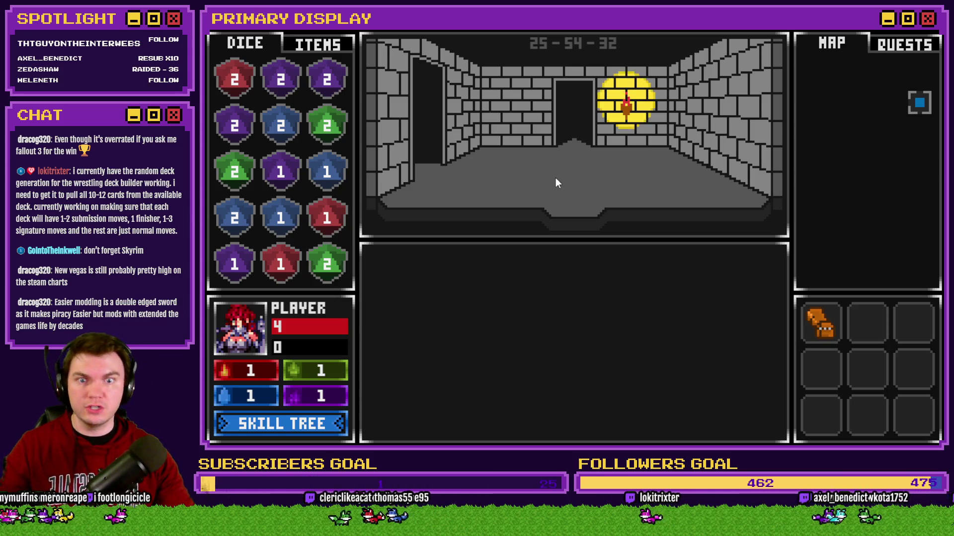
key(w)
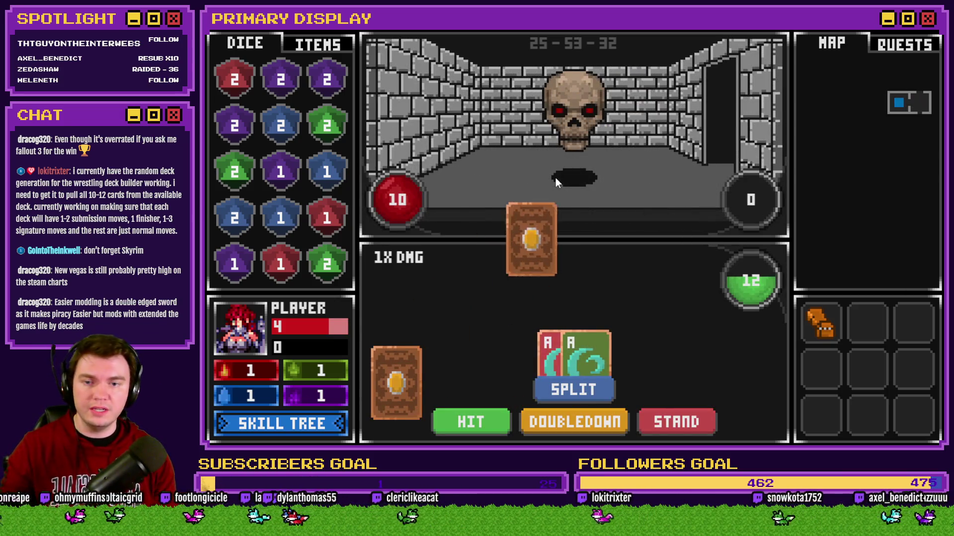
Split the pair of Aces and hit the second hand until it reaches 22
click(594, 390)
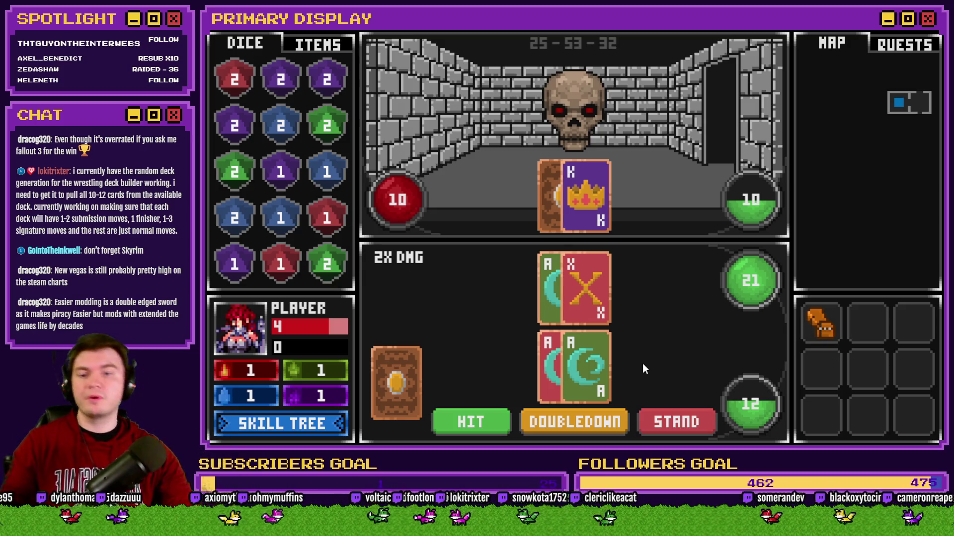
click(471, 422)
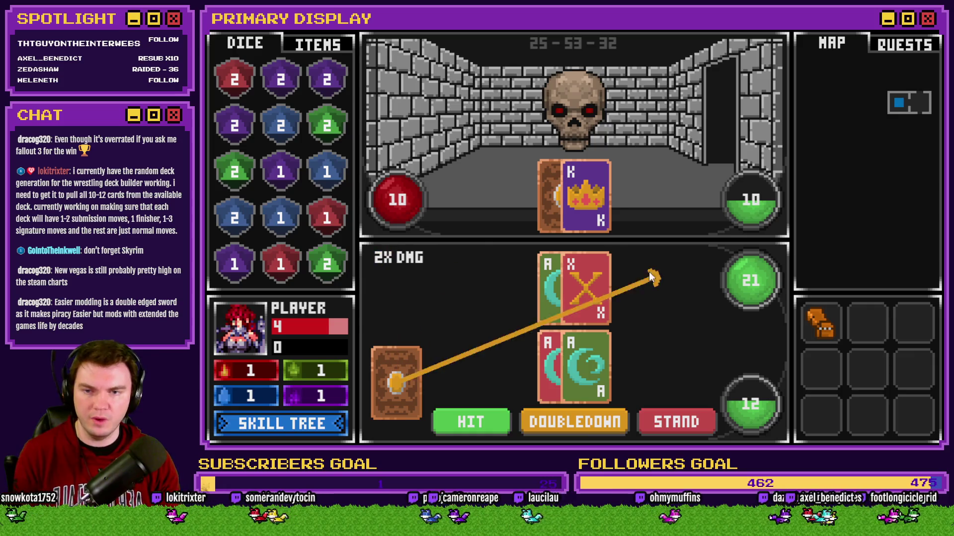
click(563, 341)
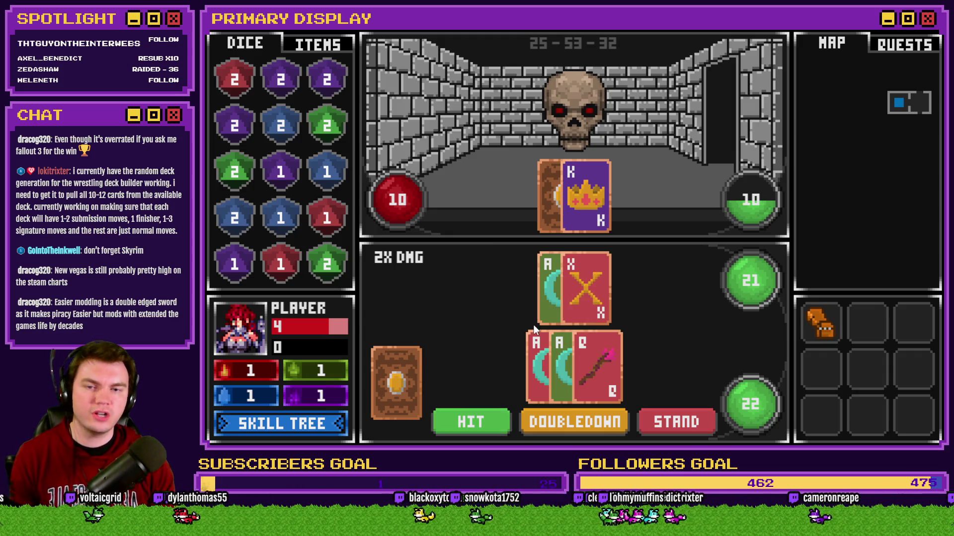
End the playtest and open page 2 of the Draw And Attack event
click(927, 33)
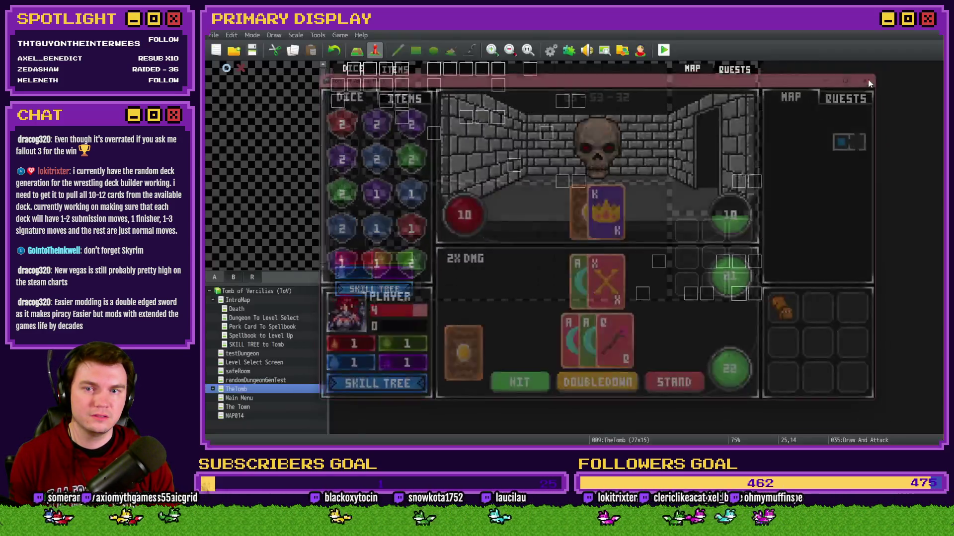
double_click(734, 297)
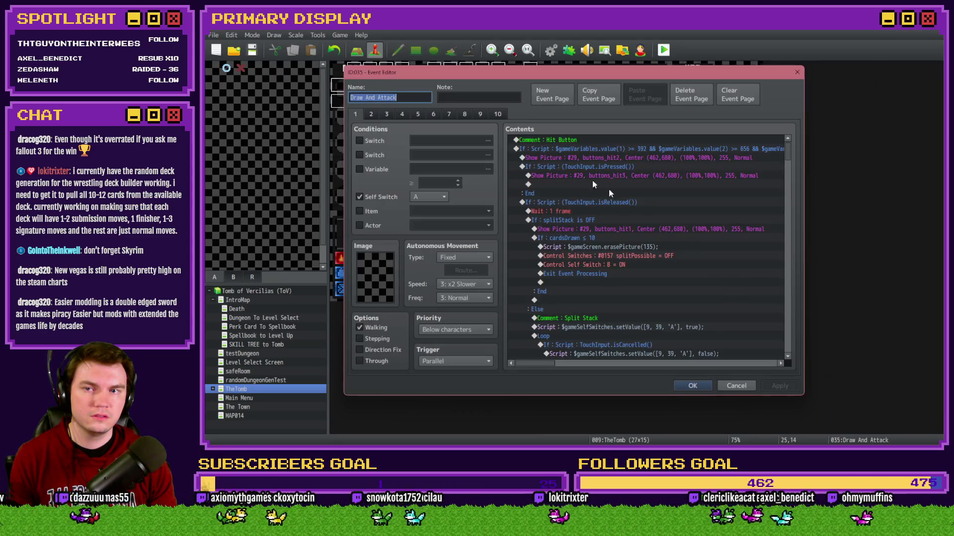
click(373, 114)
Scroll through page 2's contents to review the blackjack and split-stack checks
drag(788, 158, 786, 344)
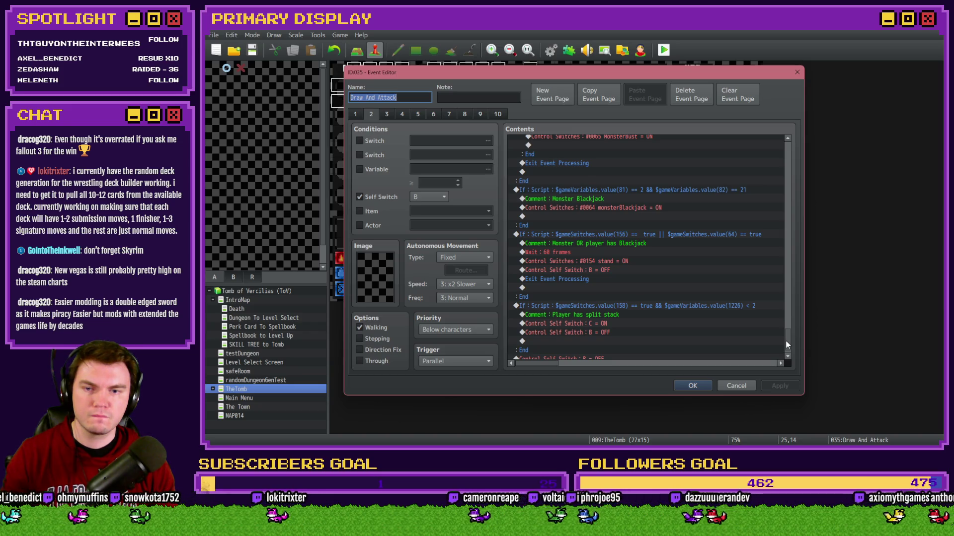
drag(786, 342, 790, 342)
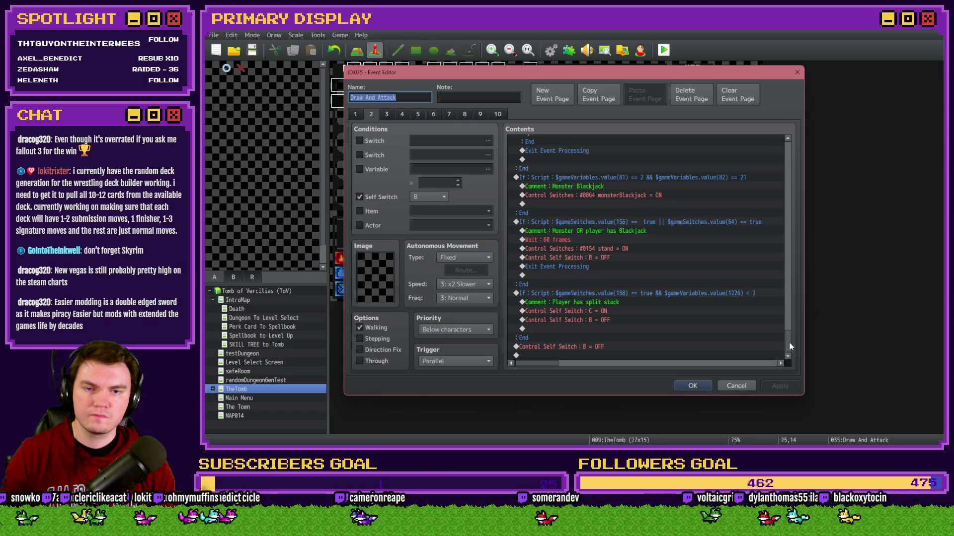
drag(789, 343, 790, 332)
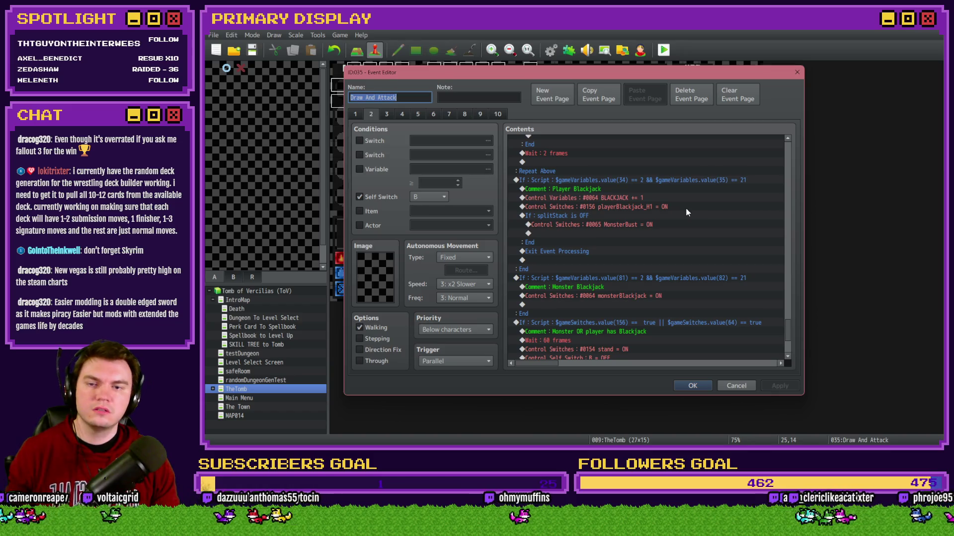
scroll(690, 267, down, 2)
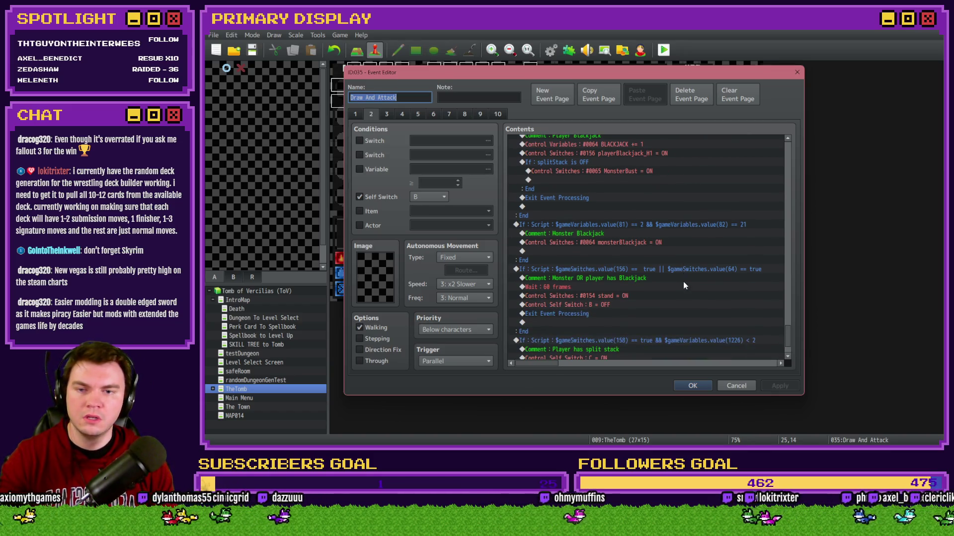
scroll(682, 281, down, 1)
scroll(659, 279, down, 1)
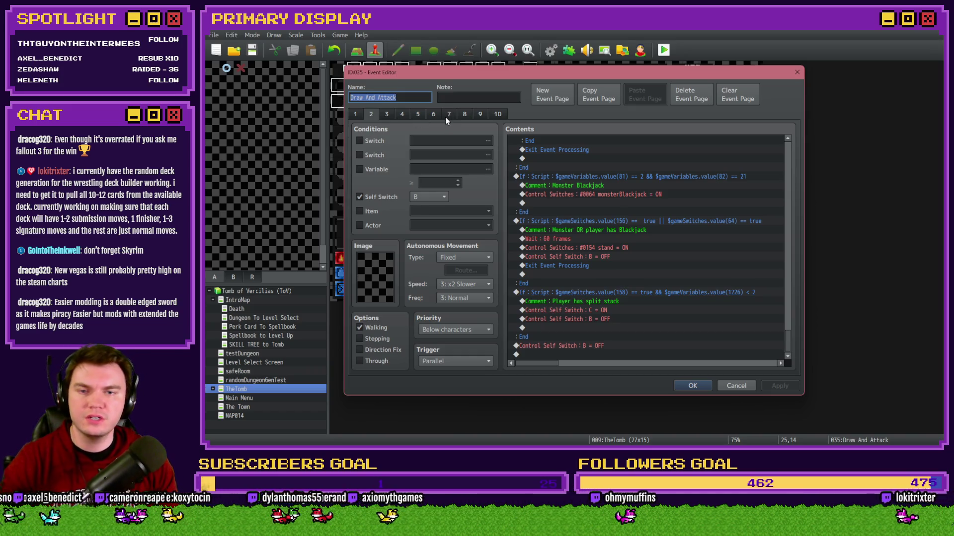
scroll(641, 274, up, 3)
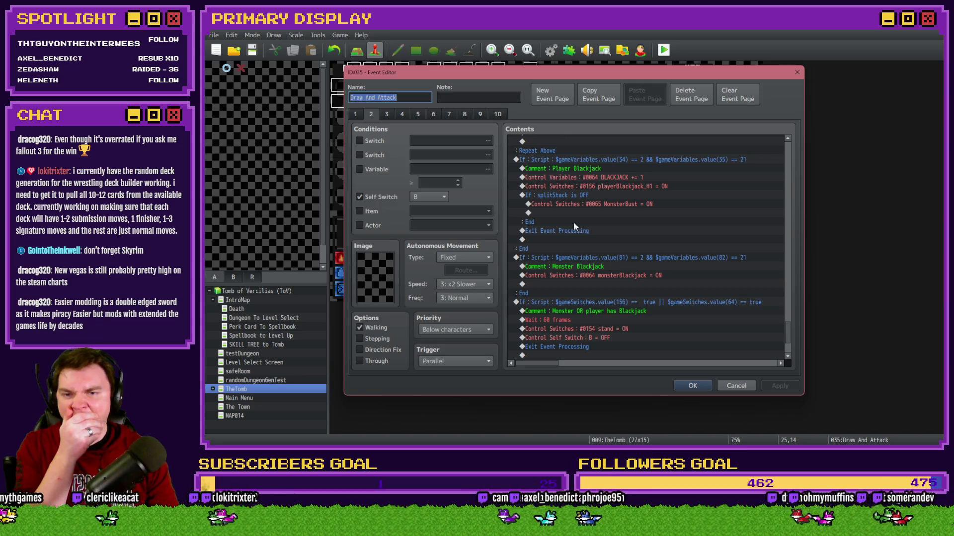
scroll(577, 223, down, 3)
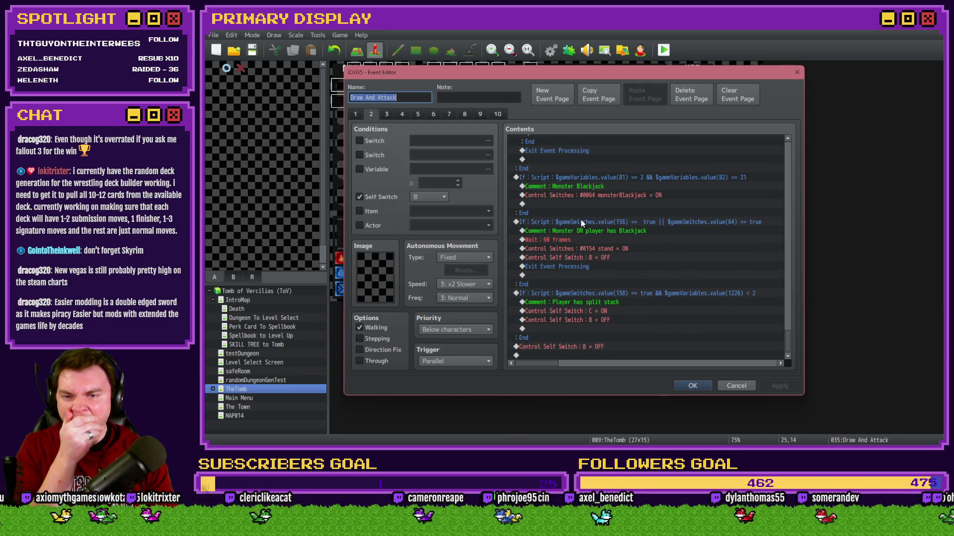
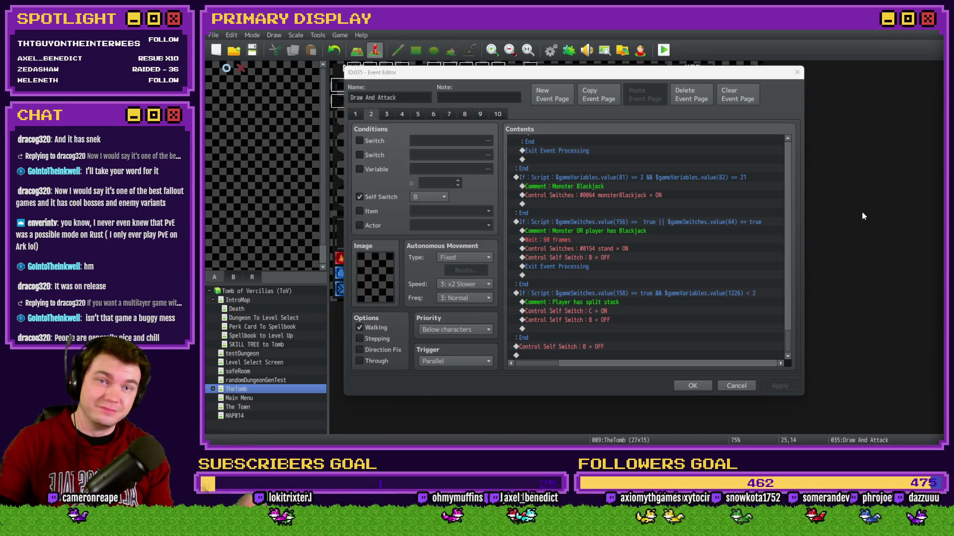
Select the end of the split-stack branch, then confirm event 035 Draw And Attack with OK
click(718, 212)
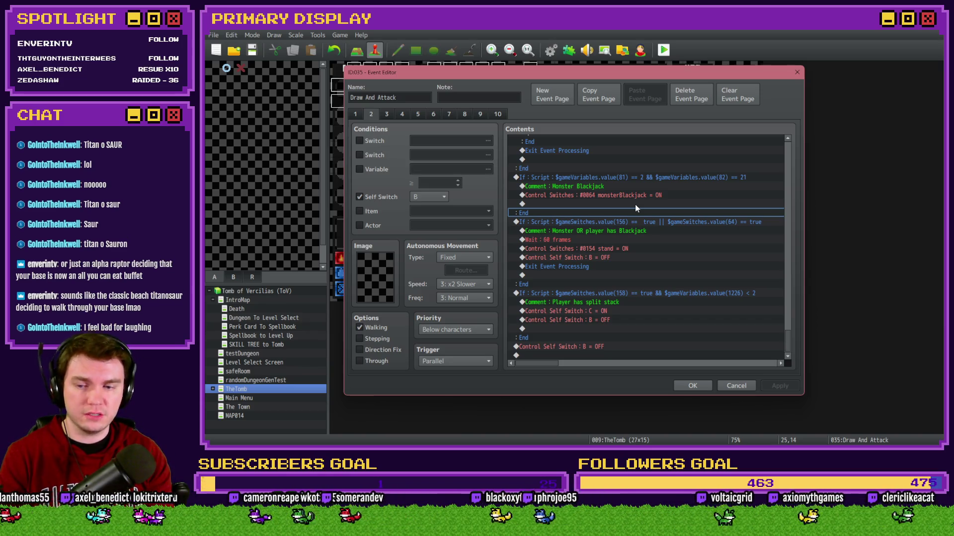
click(681, 388)
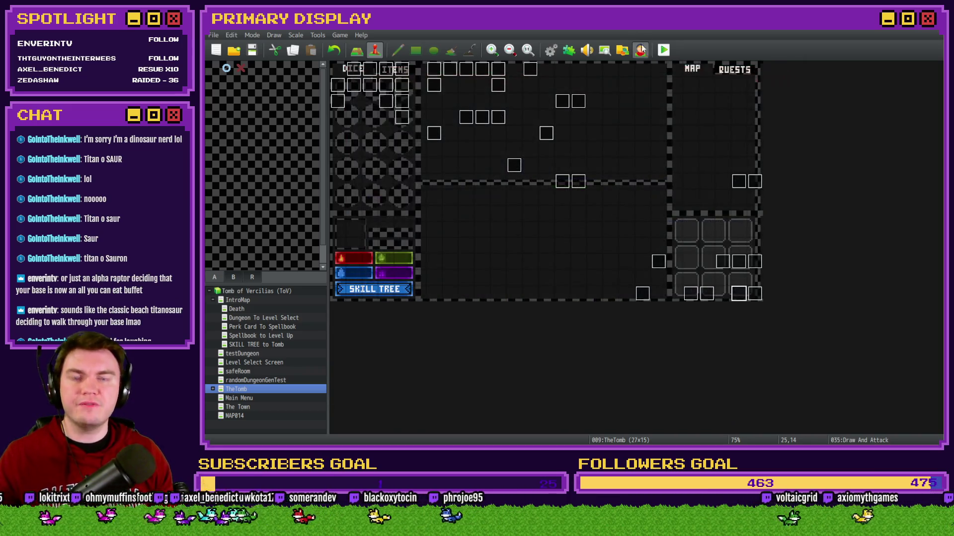
click(662, 53)
click(544, 245)
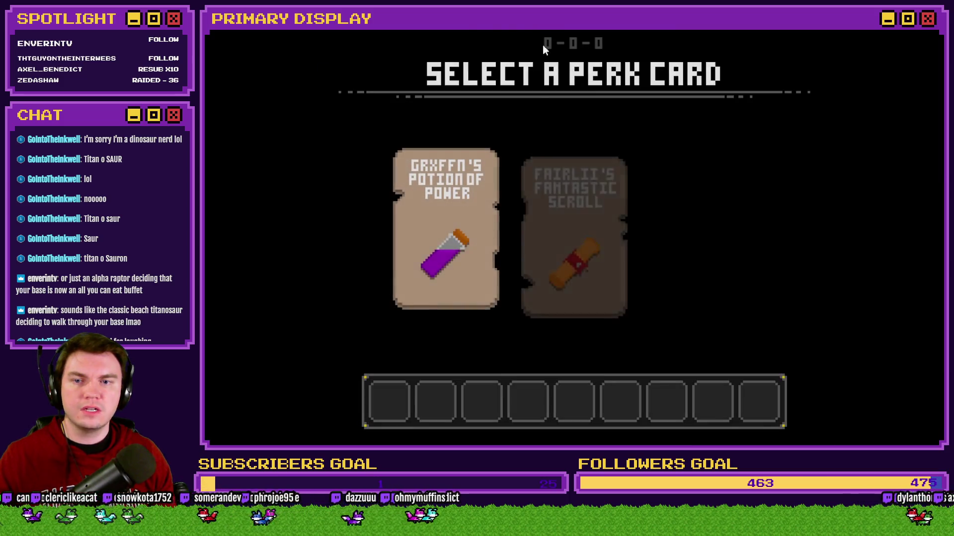
mouse_move(524, 180)
click(479, 180)
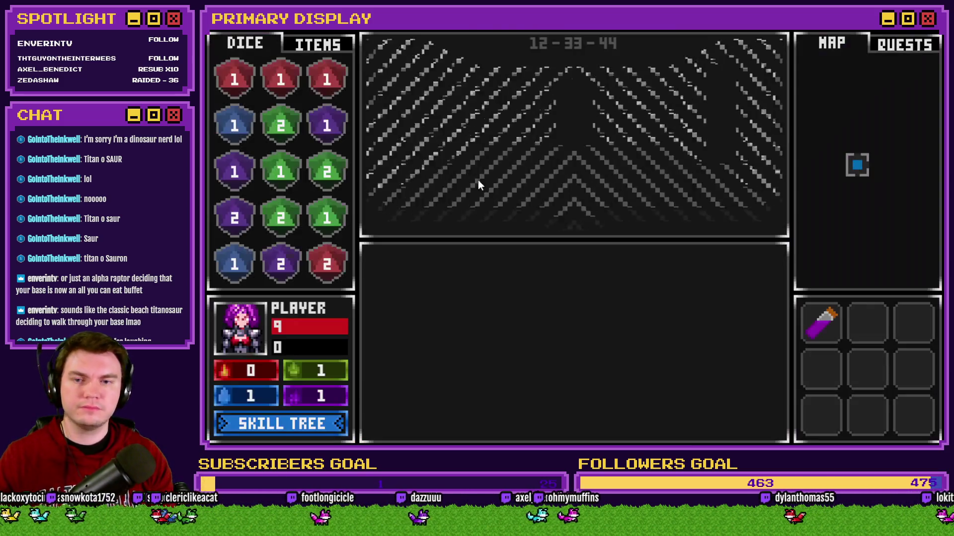
key(w)
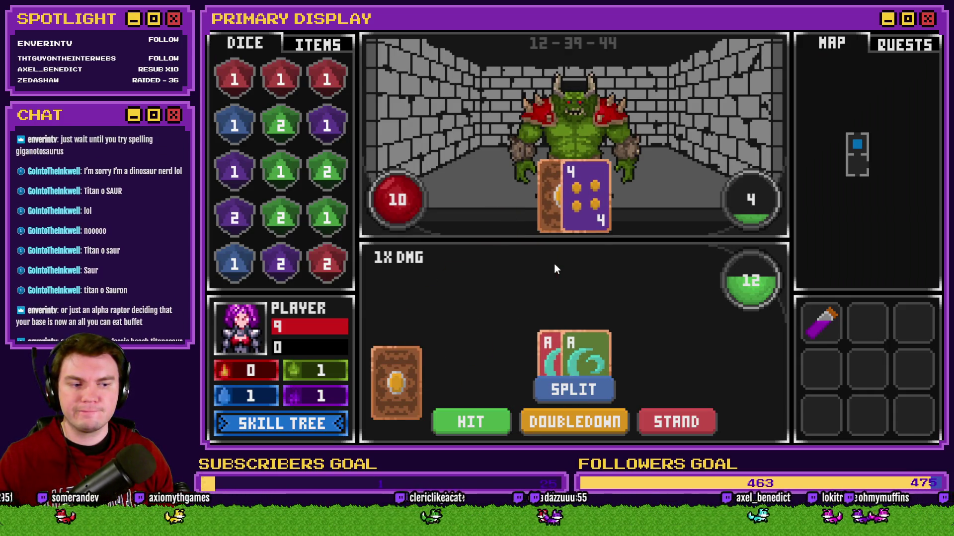
click(604, 390)
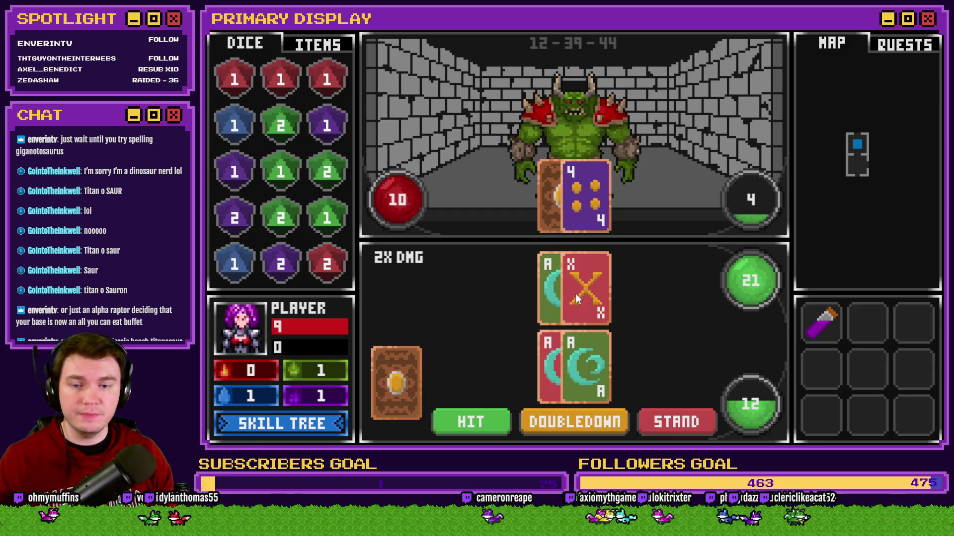
click(466, 426)
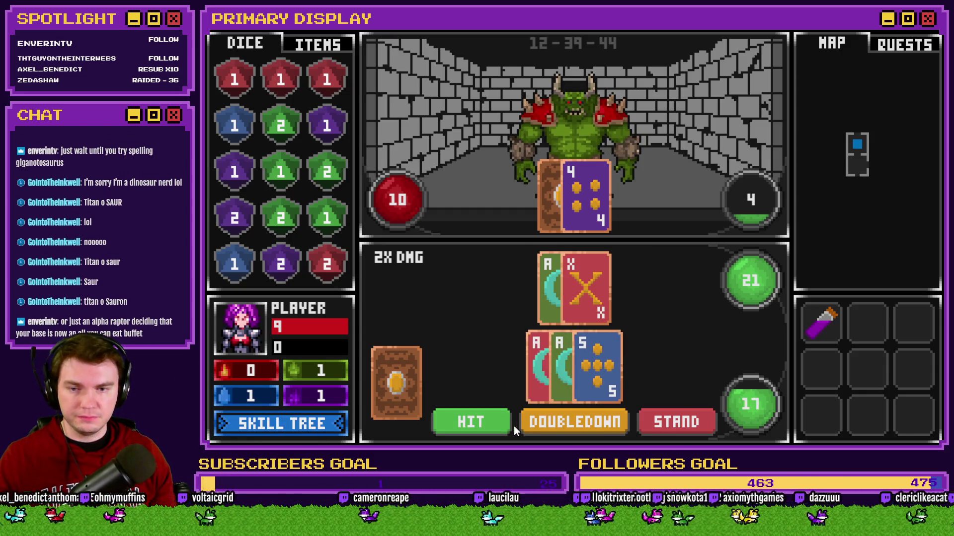
drag(574, 368, 574, 371)
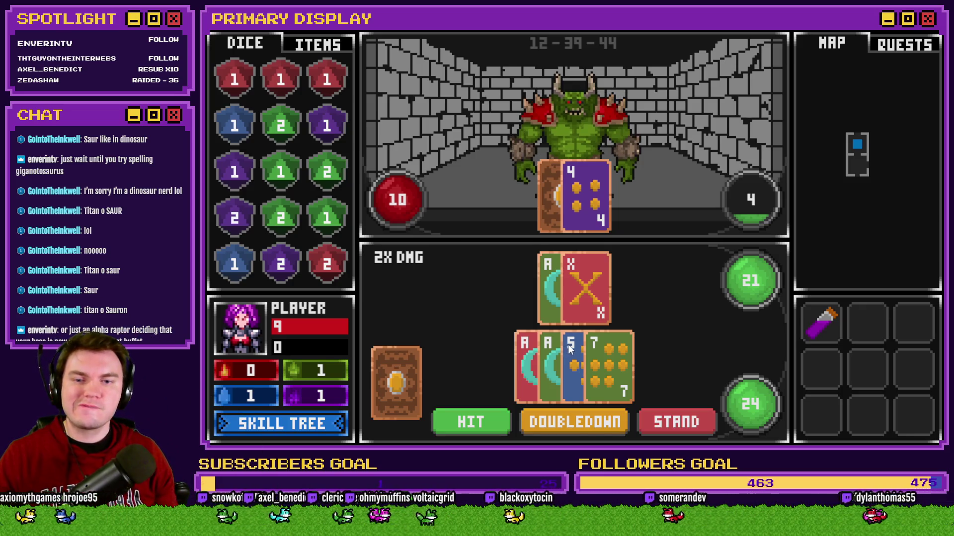
click(940, 36)
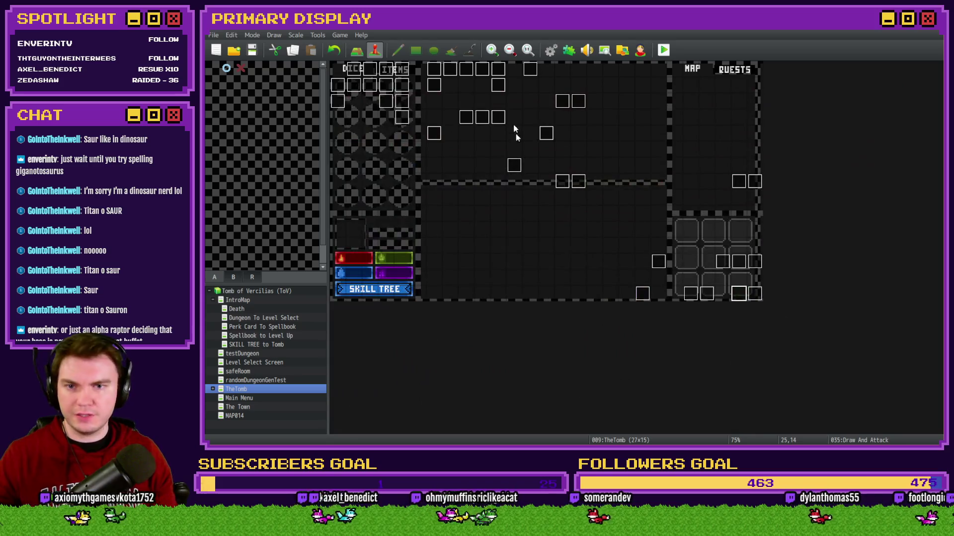
Reopen event 035 Draw And Attack and scroll through its Contents list
double_click(747, 296)
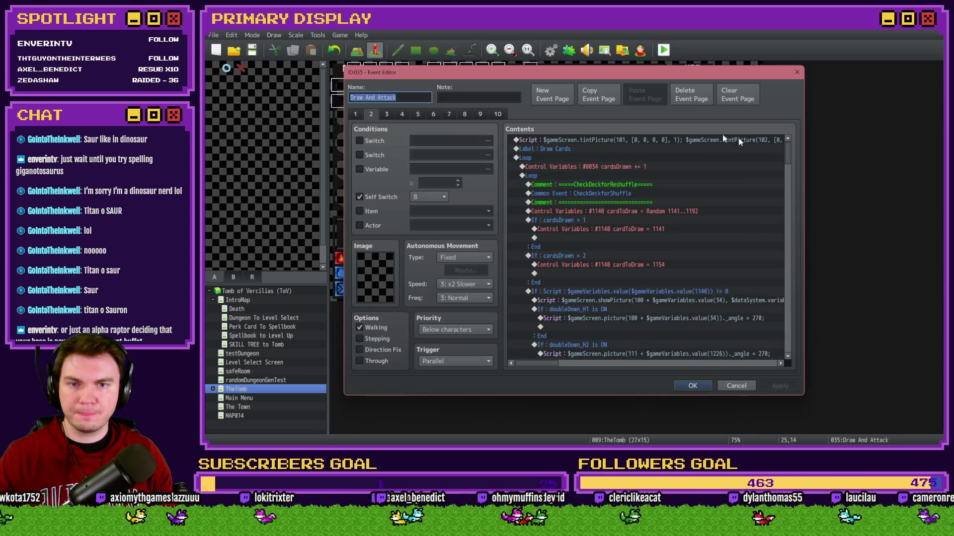
mouse_move(785, 151)
mouse_down()
mouse_move(776, 317)
mouse_move(787, 335)
mouse_up()
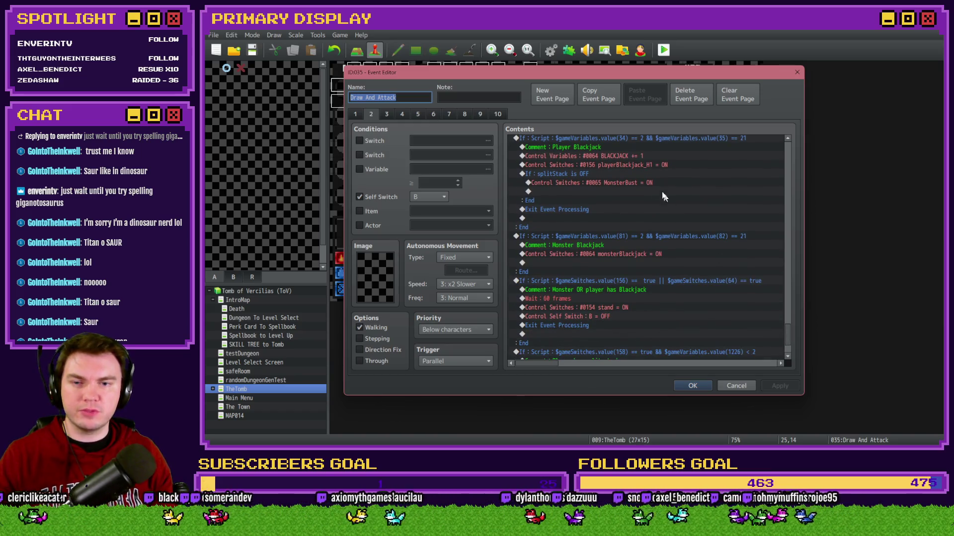
scroll(647, 272, down, 2)
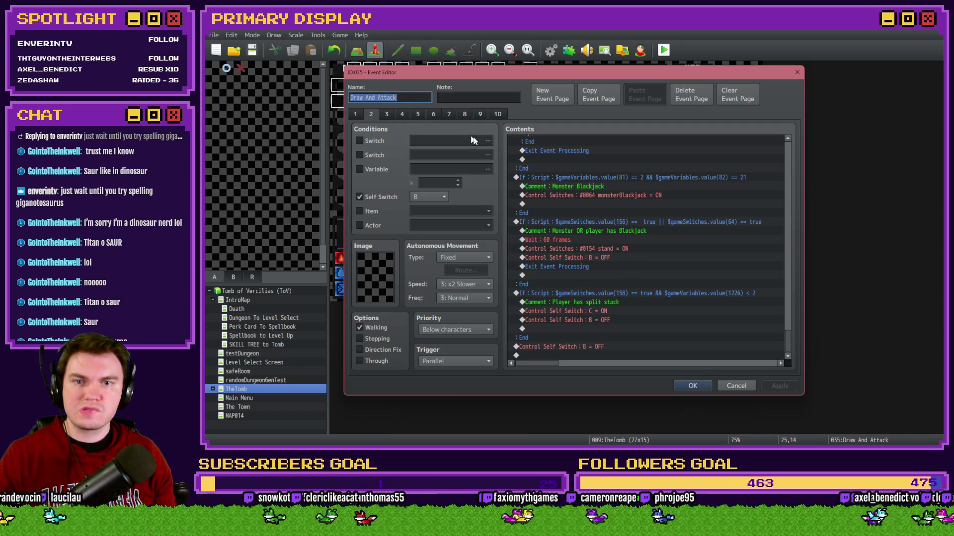
scroll(596, 272, up, 4)
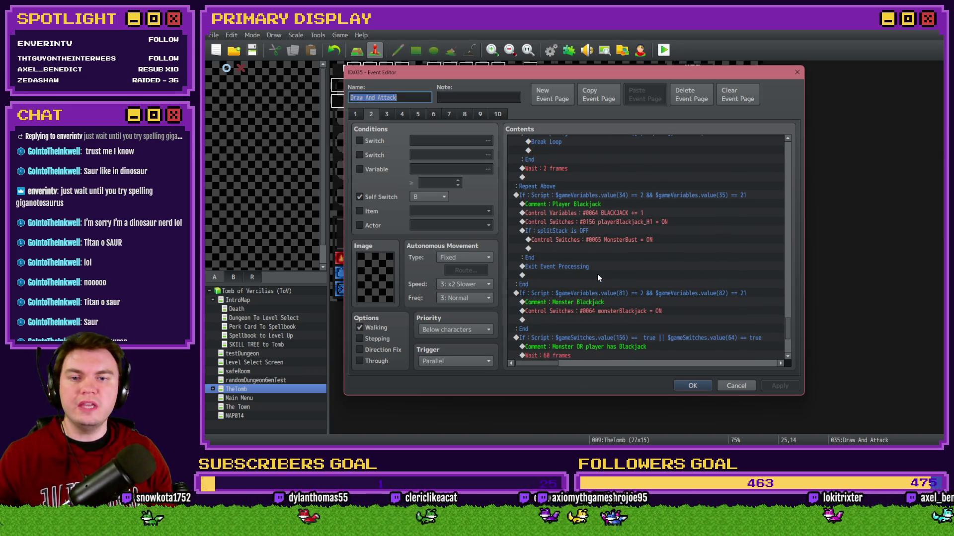
Select the If Script value(156) stand-check block and open Event Commands to insert before it
click(619, 195)
scroll(613, 229, down, 3)
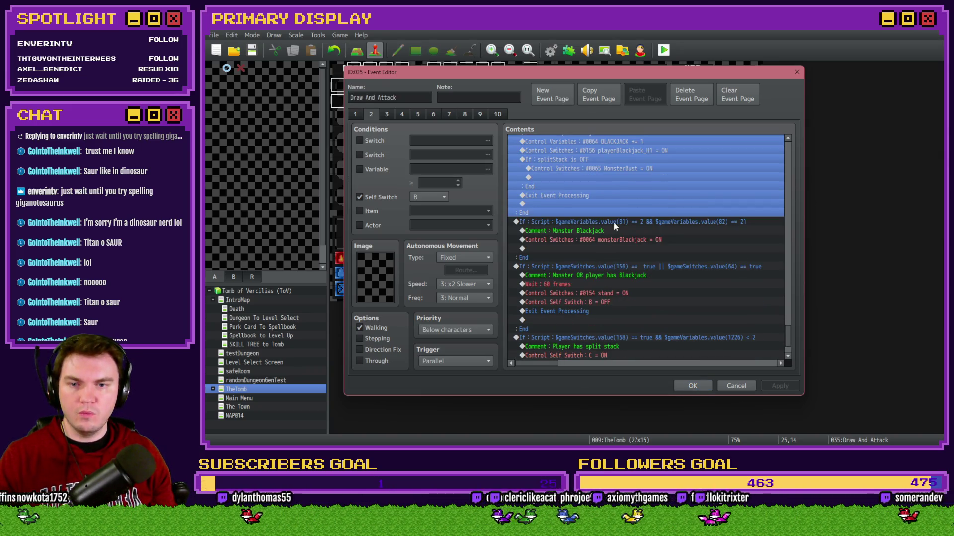
scroll(613, 231, down, 1)
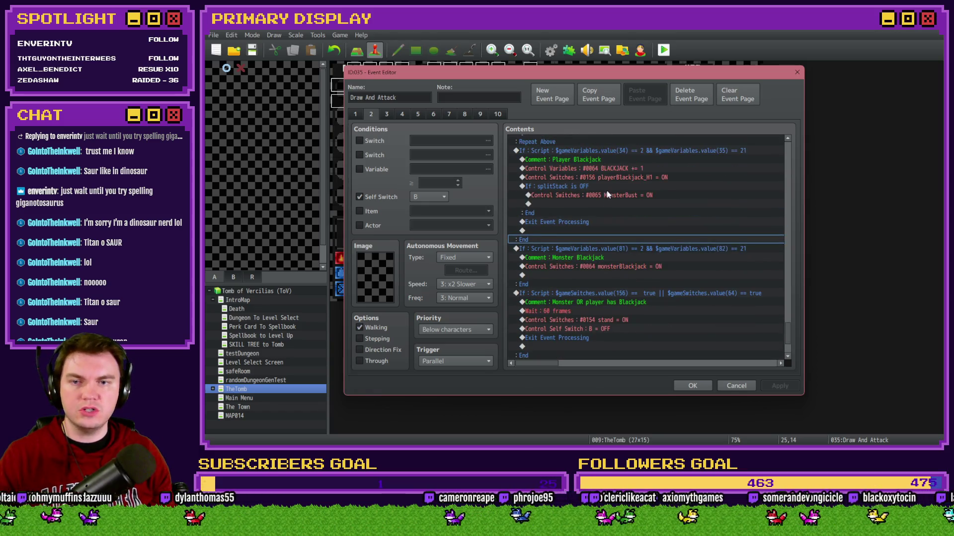
scroll(604, 208, down, 1)
click(602, 222)
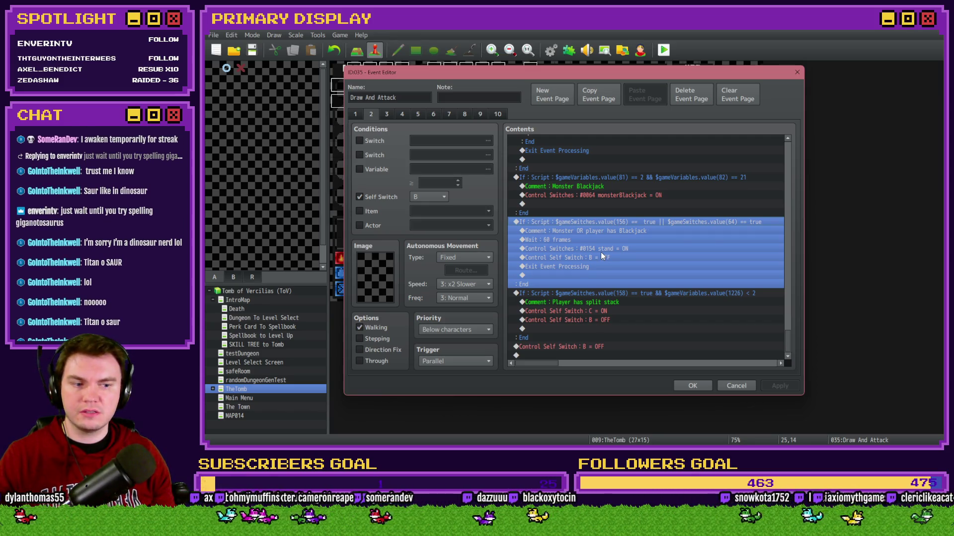
click(603, 216)
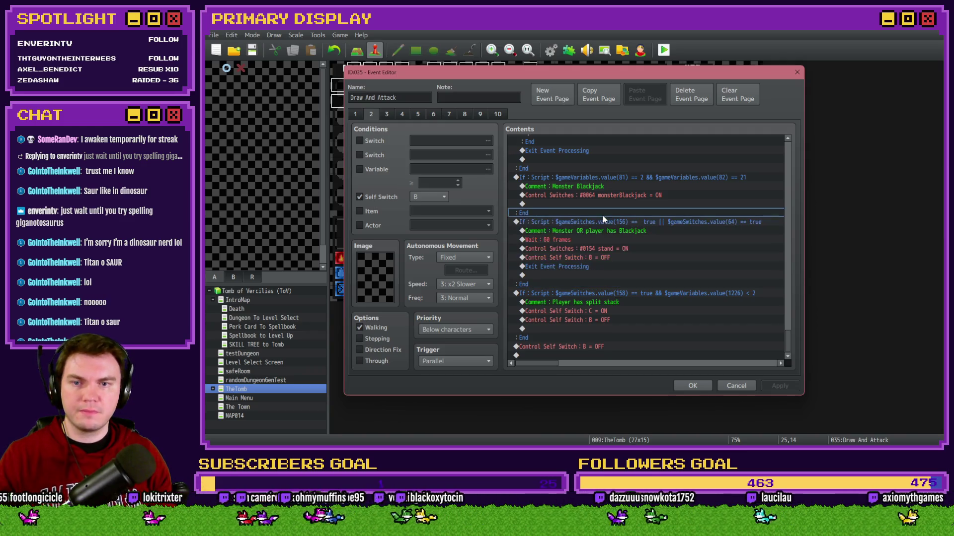
click(603, 220)
key(Insert)
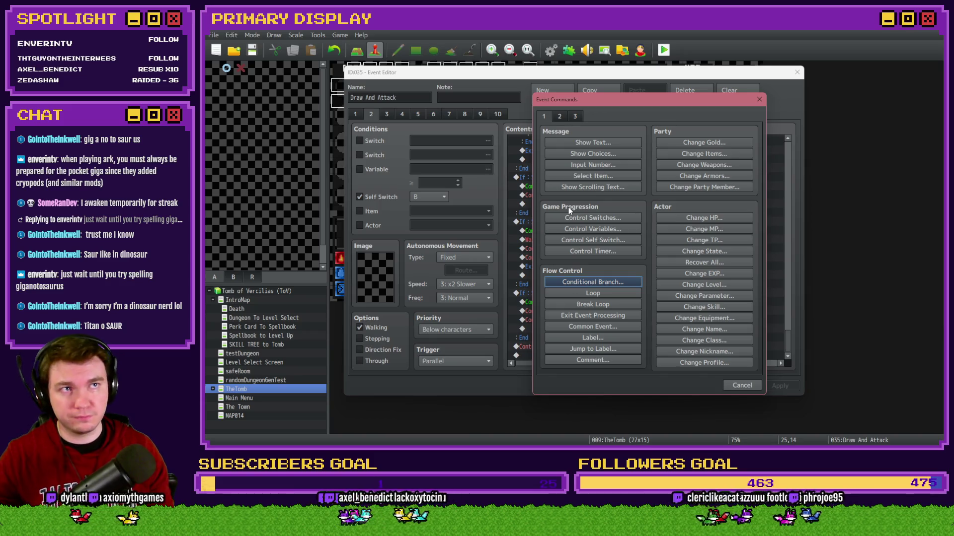
key(Return)
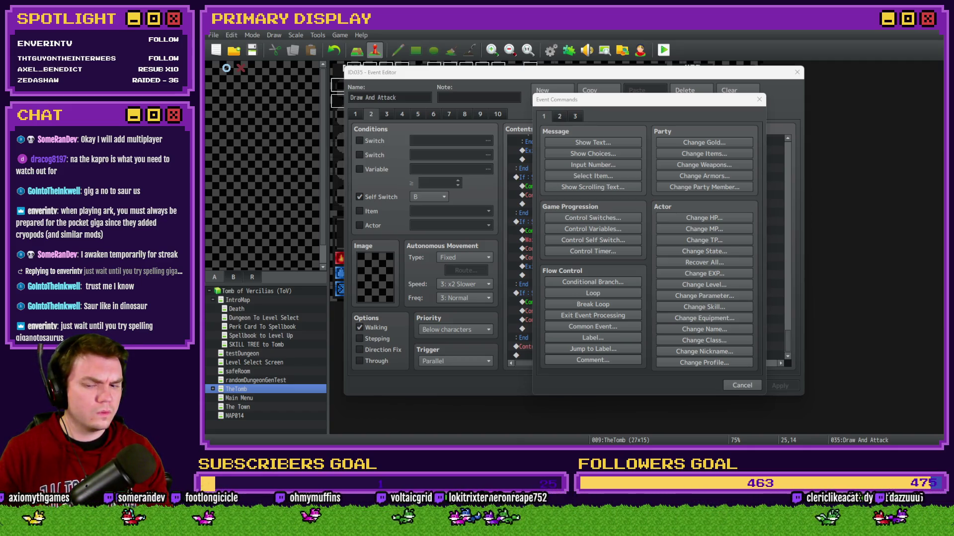
click(848, 392)
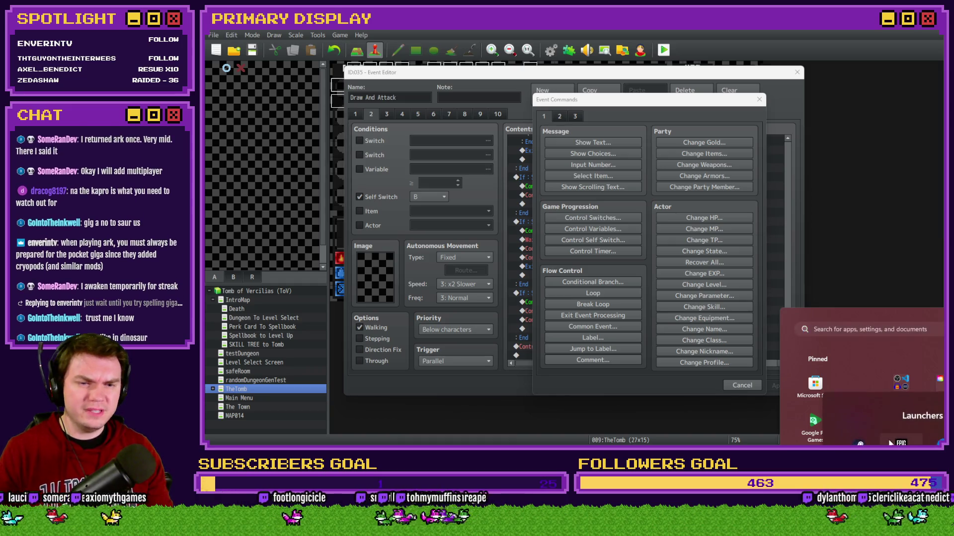
Bring the RPG Maker event commands list back into focus
click(689, 108)
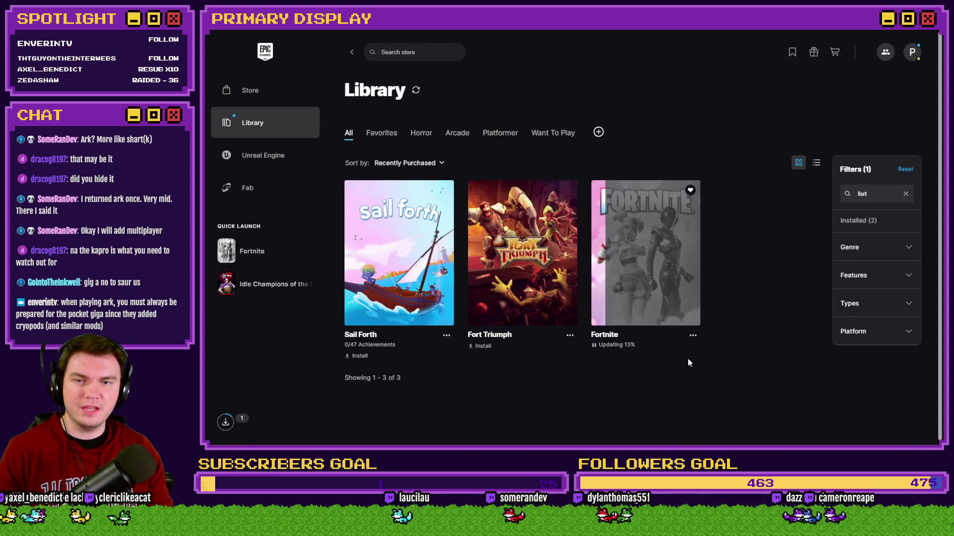
Open and close Fortnite's options menu, then switch back to RPG Maker's event editor
click(693, 335)
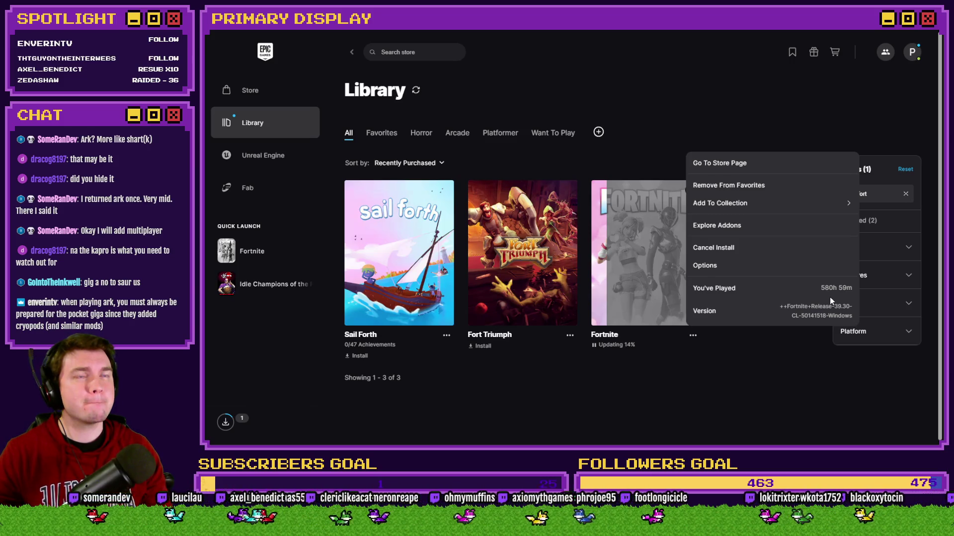
click(764, 382)
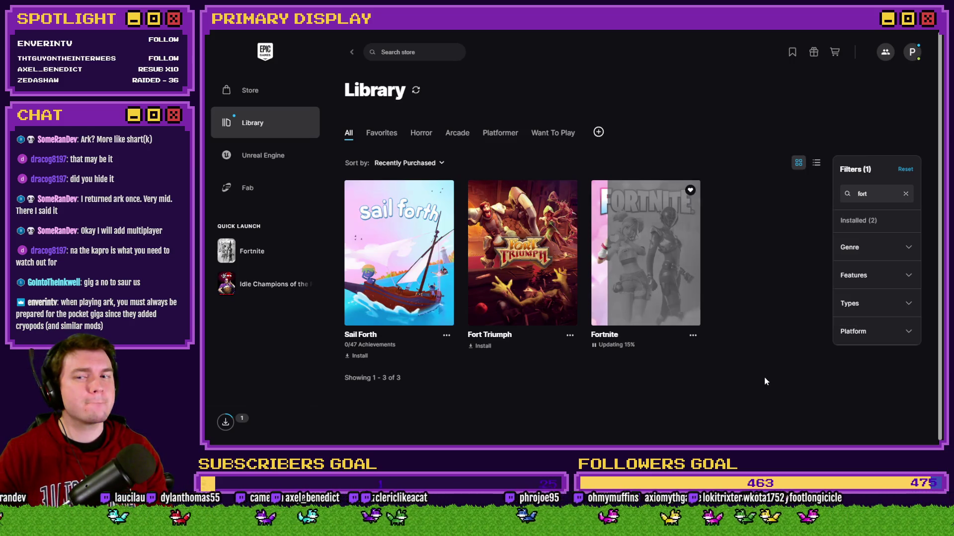
key(alt+Tab)
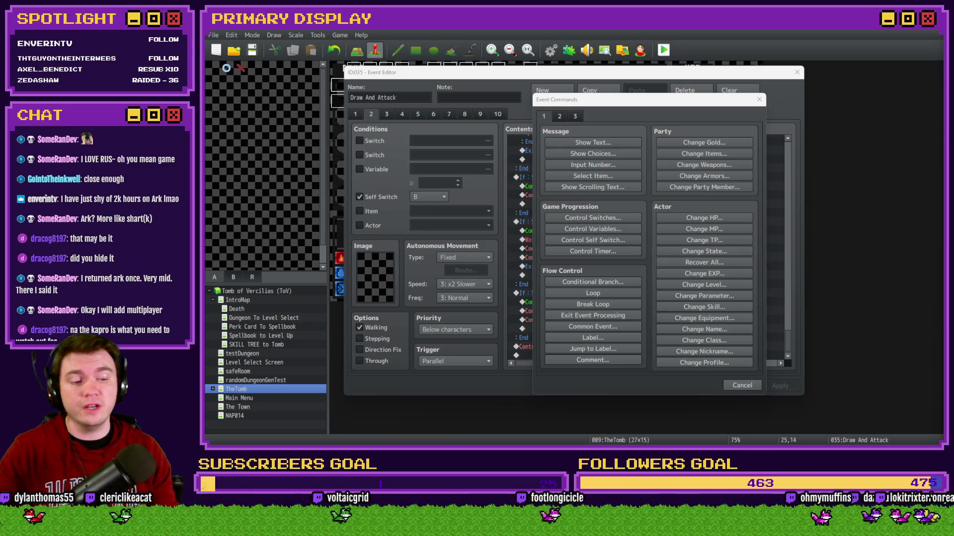
click(666, 131)
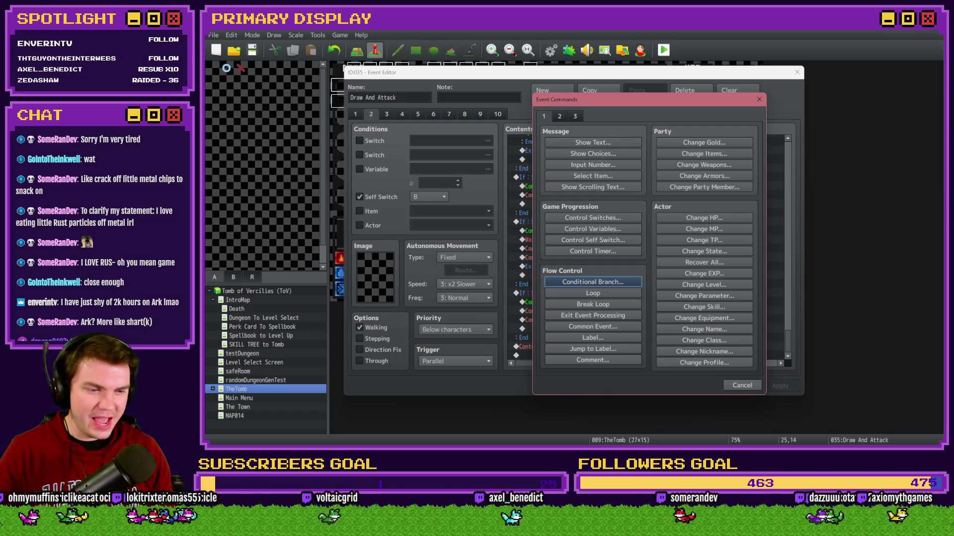
key(alt+Tab)
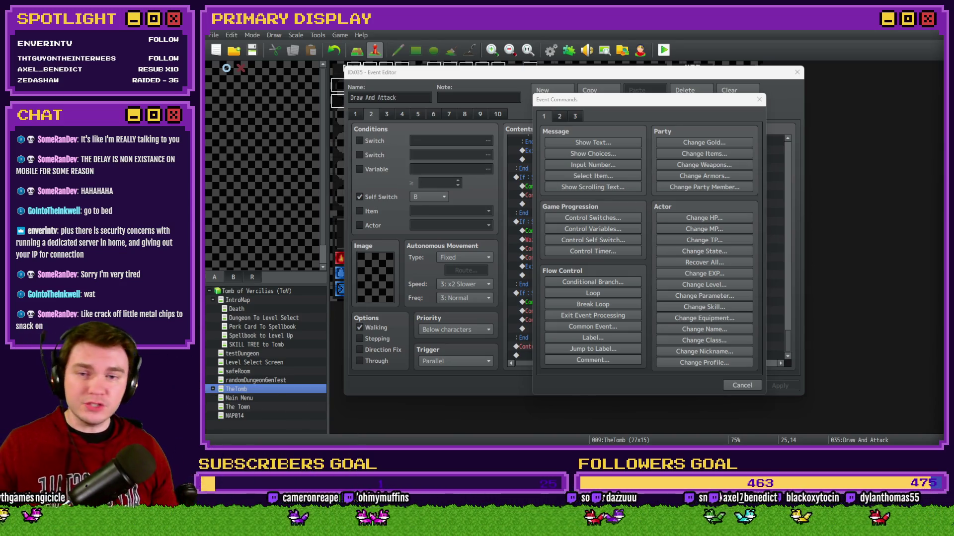
click(644, 114)
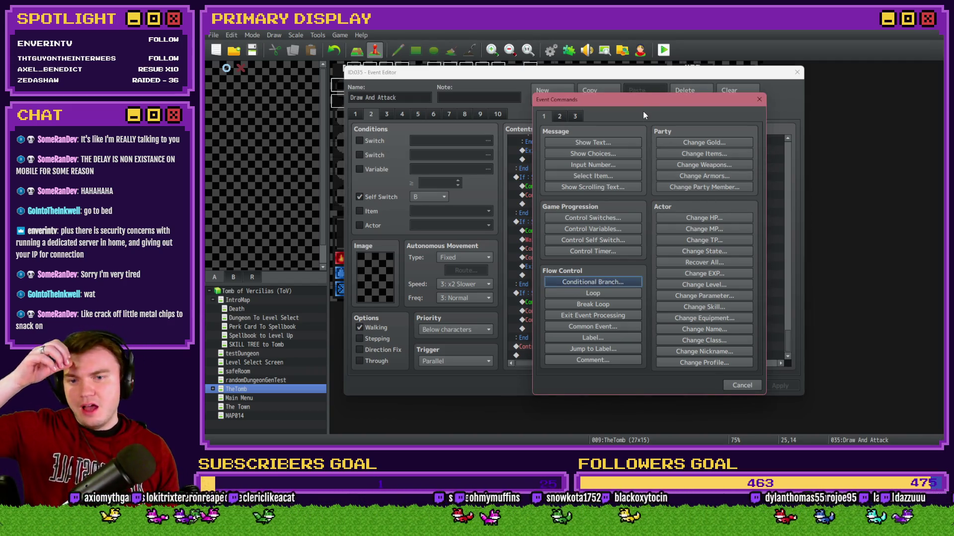
click(760, 100)
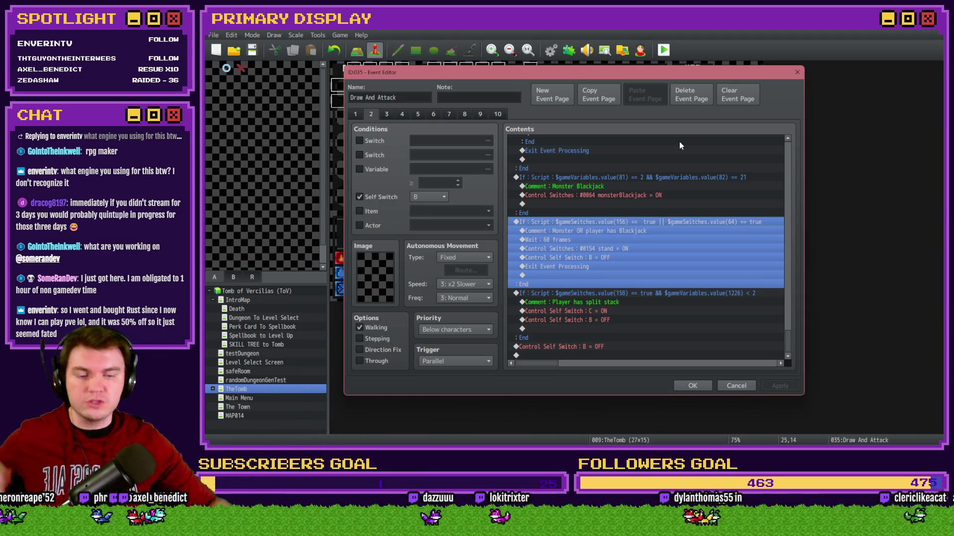
key(alt+Tab)
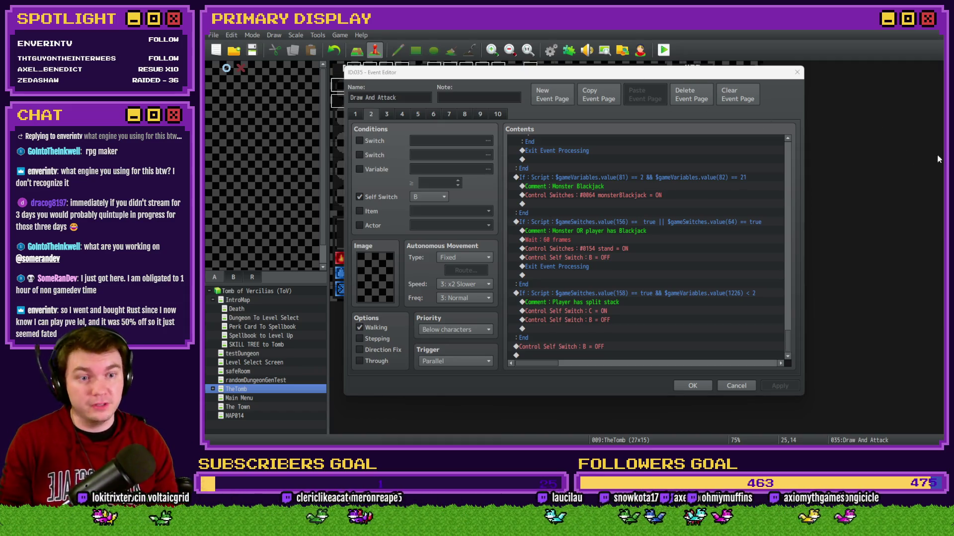
click(729, 75)
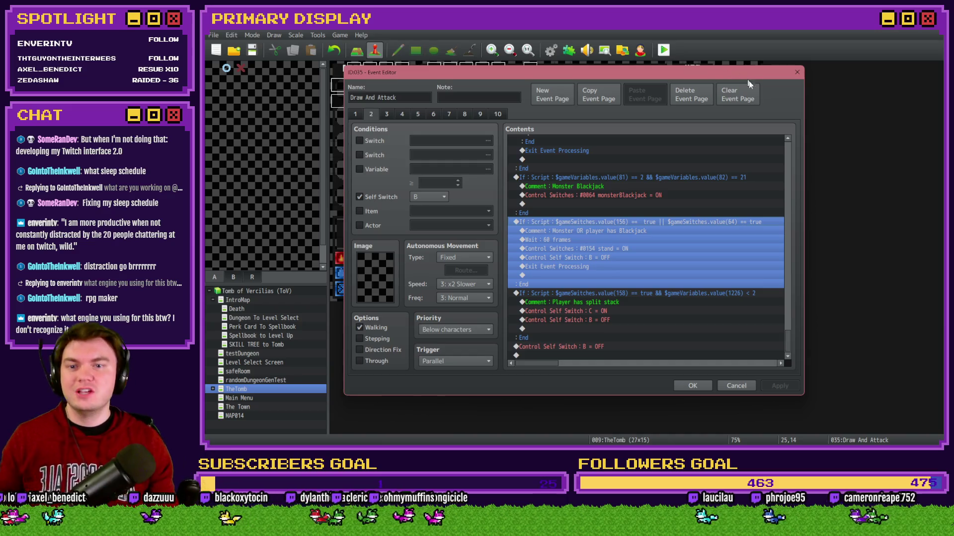
Insert a Conditional Branch command and choose Script as its condition type on tab 4
double_click(562, 223)
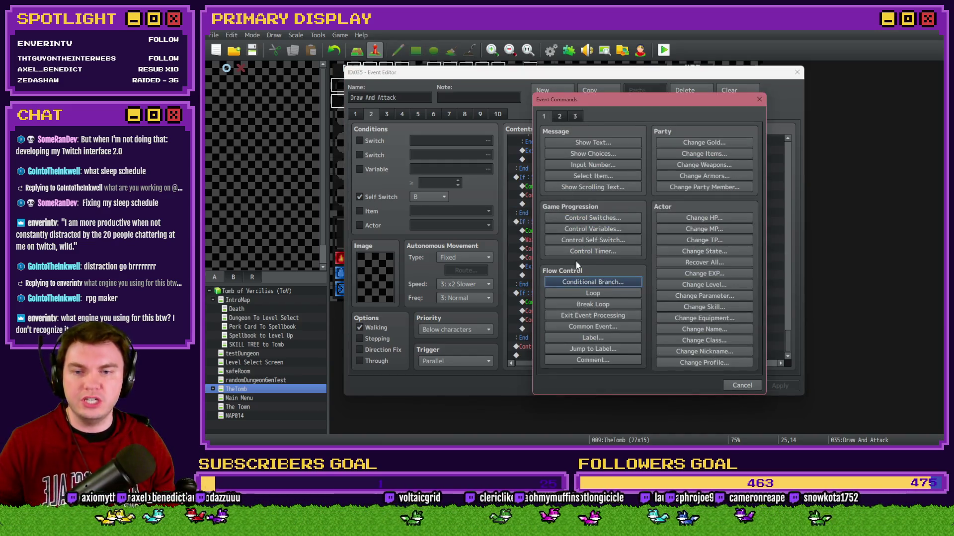
click(588, 282)
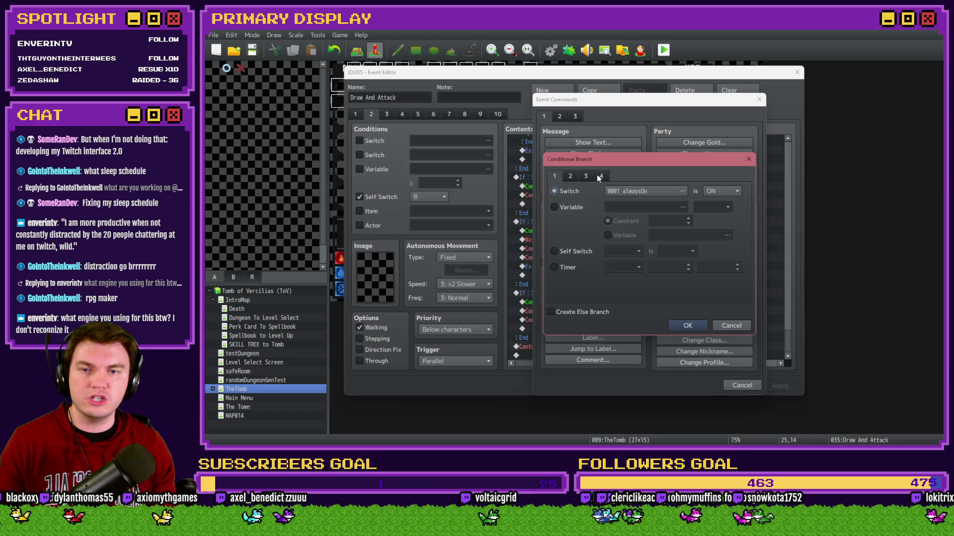
click(599, 176)
click(572, 291)
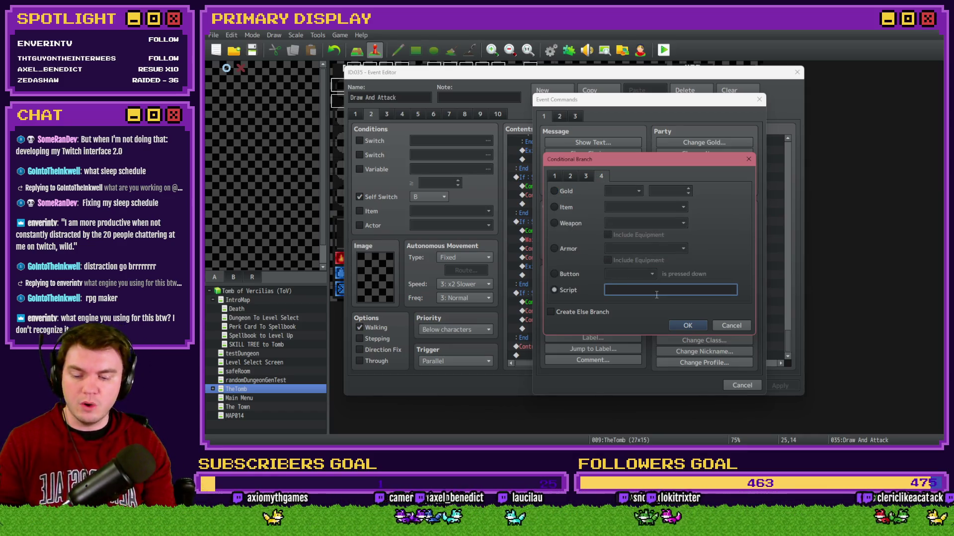
Enter '$gameVariables.value(35) >= 21' as the branch script
text($gameV)
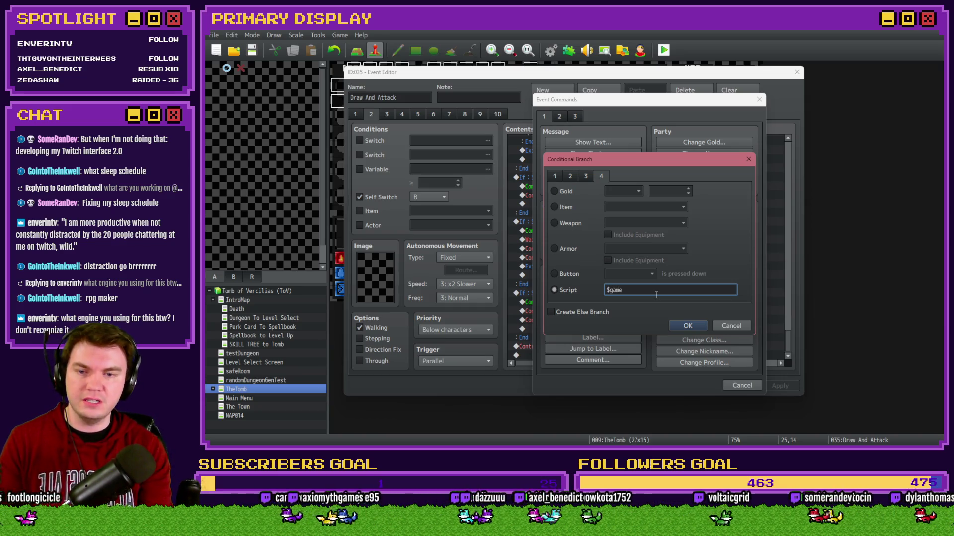
text(arai)
key(BackSpace)
key(BackSpace)
text(iables.value(0)
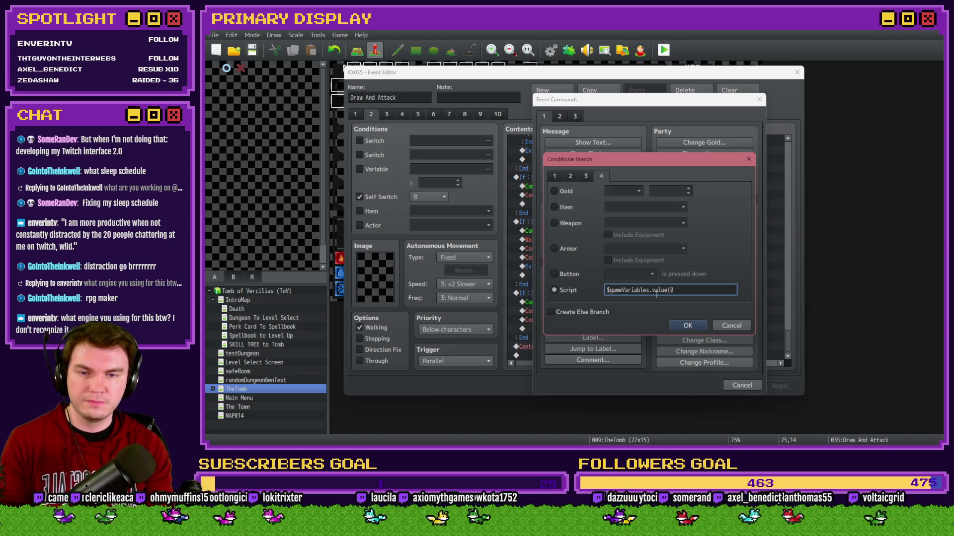
text())
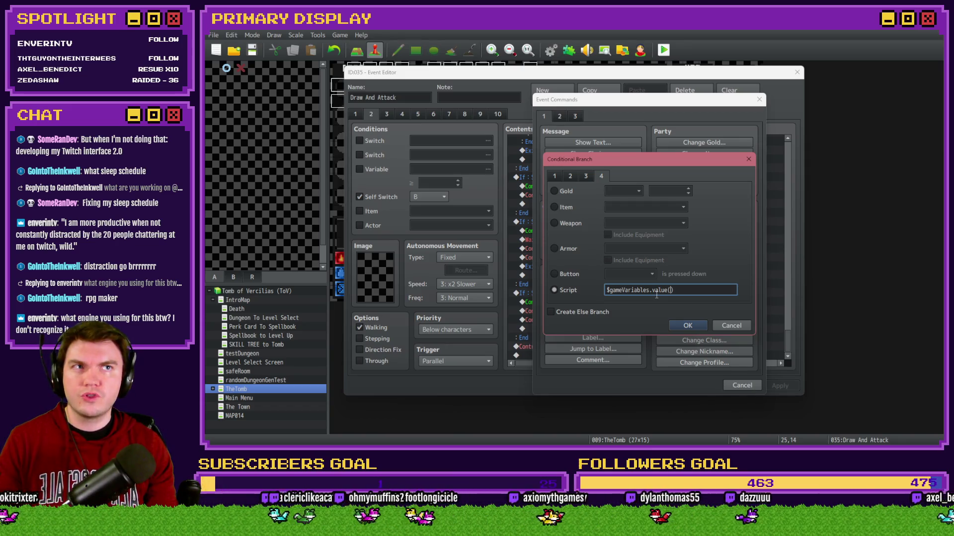
text(35)
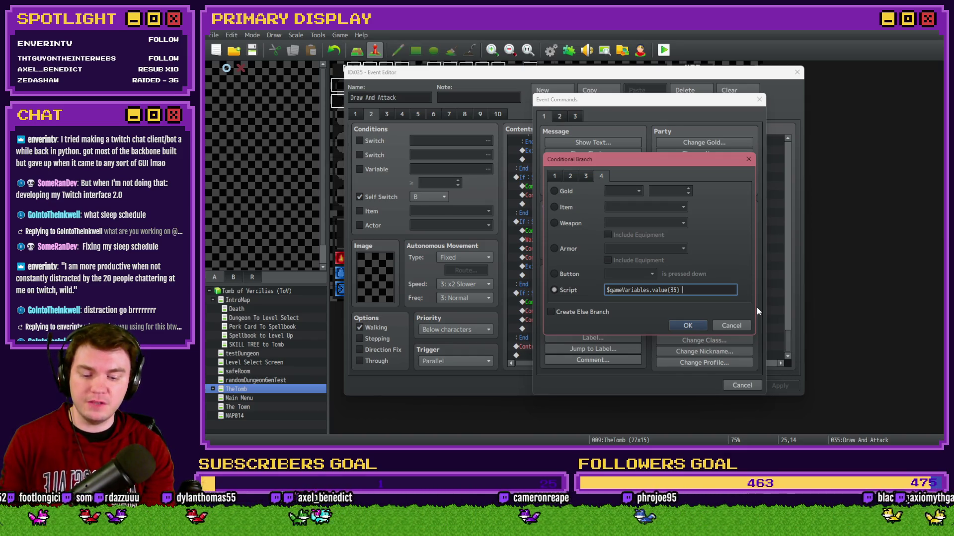
text(>=)
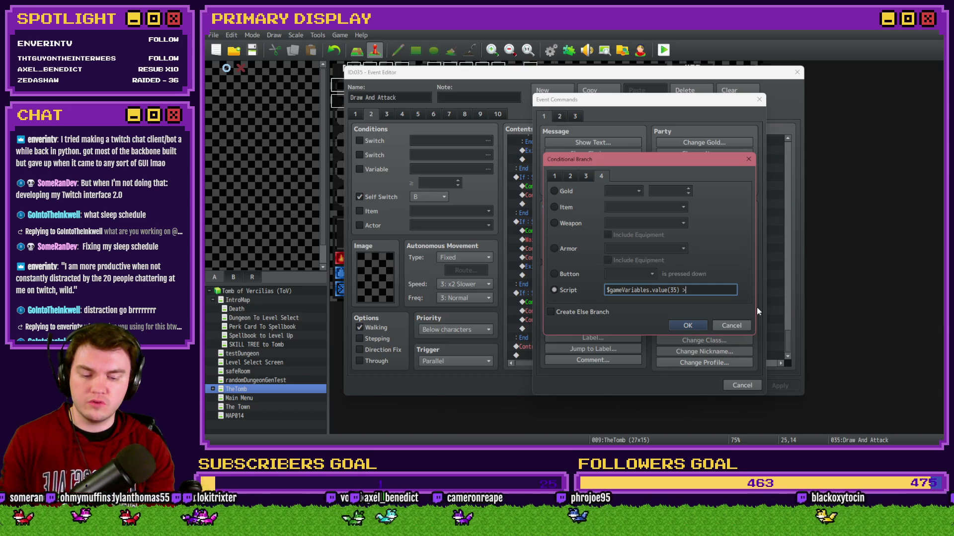
text( 21)
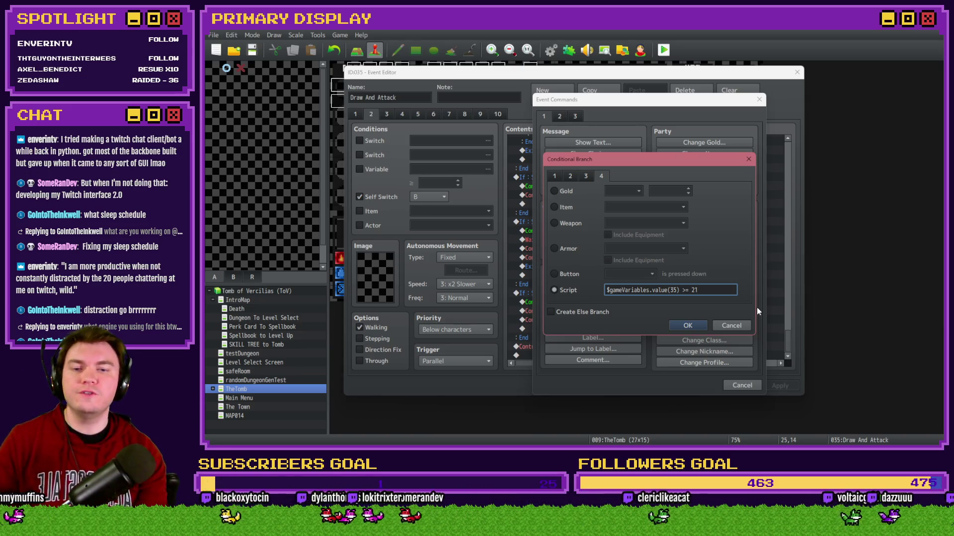
Change the comparison to '== 21', append '&& $gameVariables.value(1227)', and confirm
key(BackSpace)
text(=)
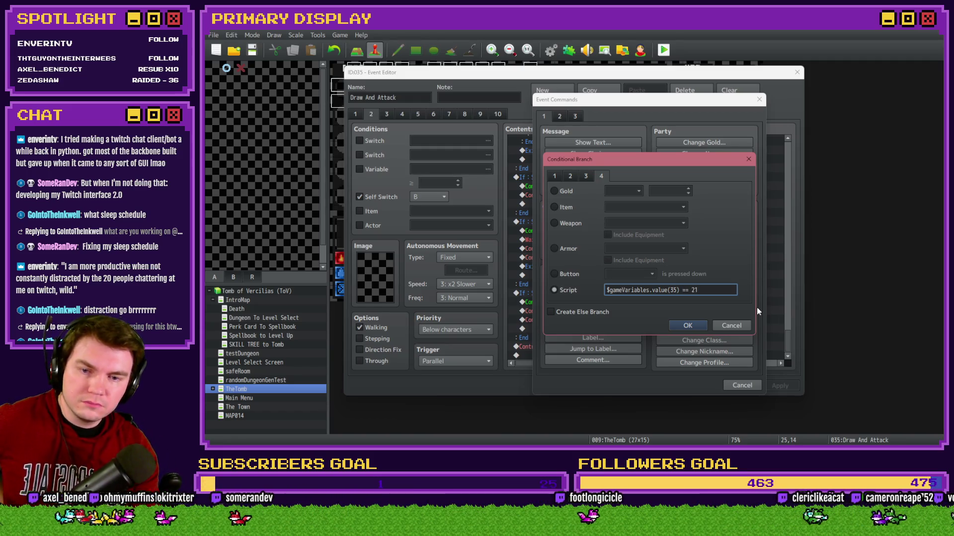
text( &&)
text( $gameVBa)
text(ari)
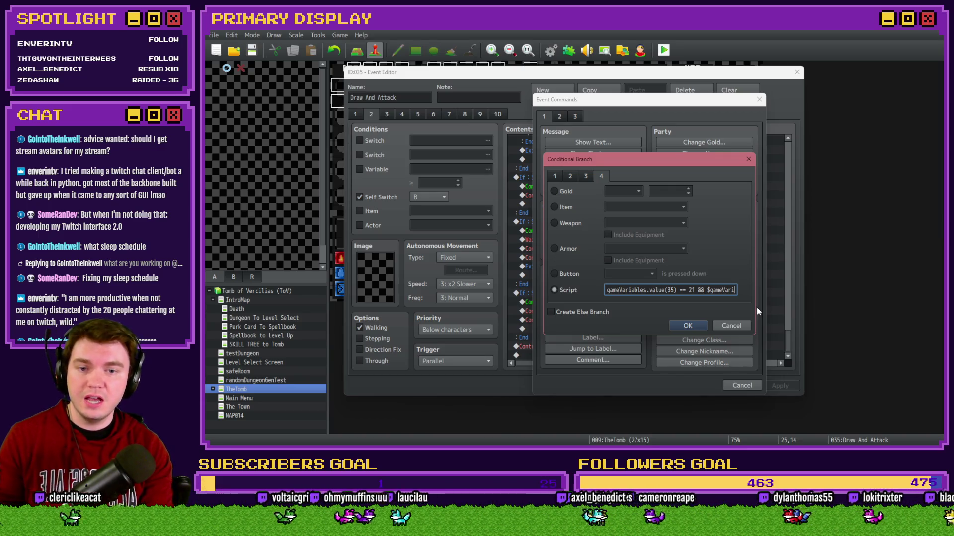
text(a)
key(BackSpace)
key(BackSpace)
key(BackSpace)
text(Variables.vcalue)
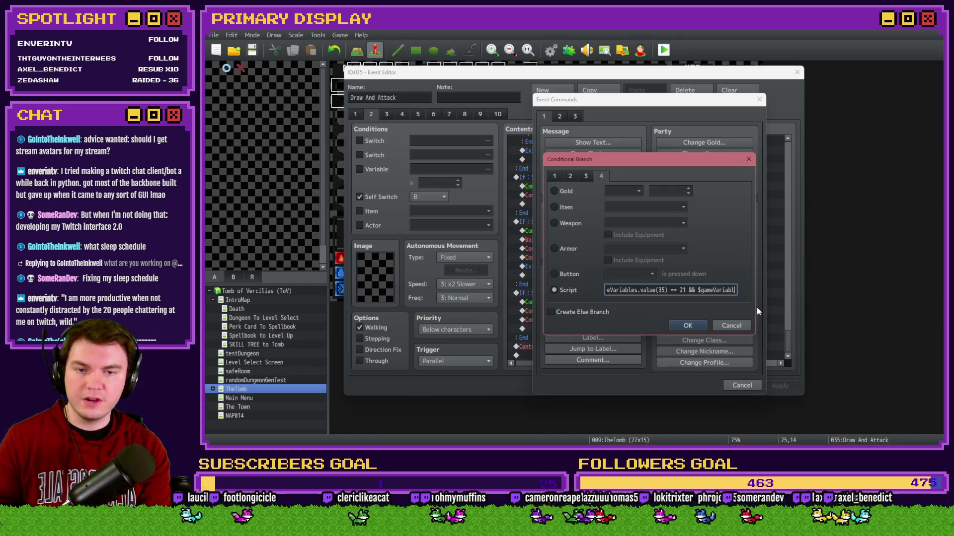
key(BackSpace)
key(BackSpace)
key(BackSpace)
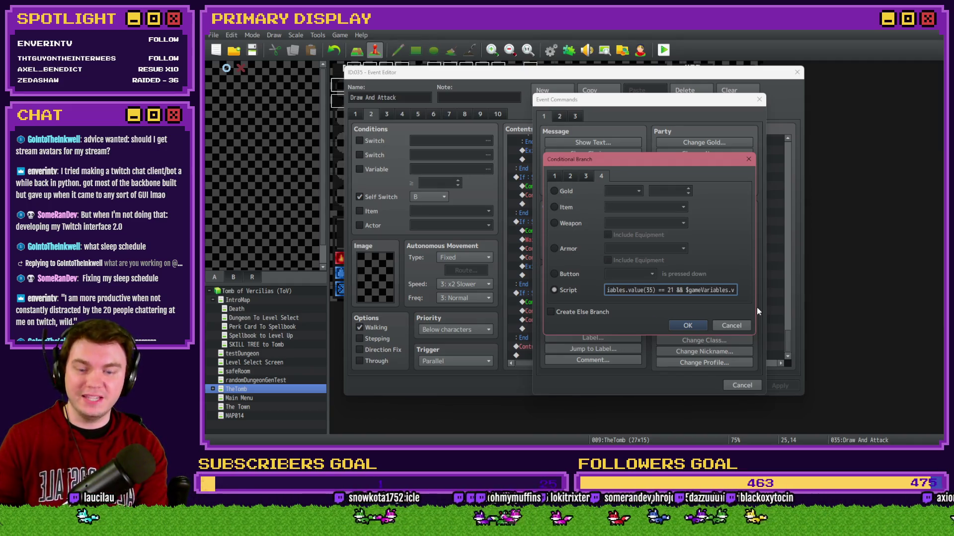
text(alue)
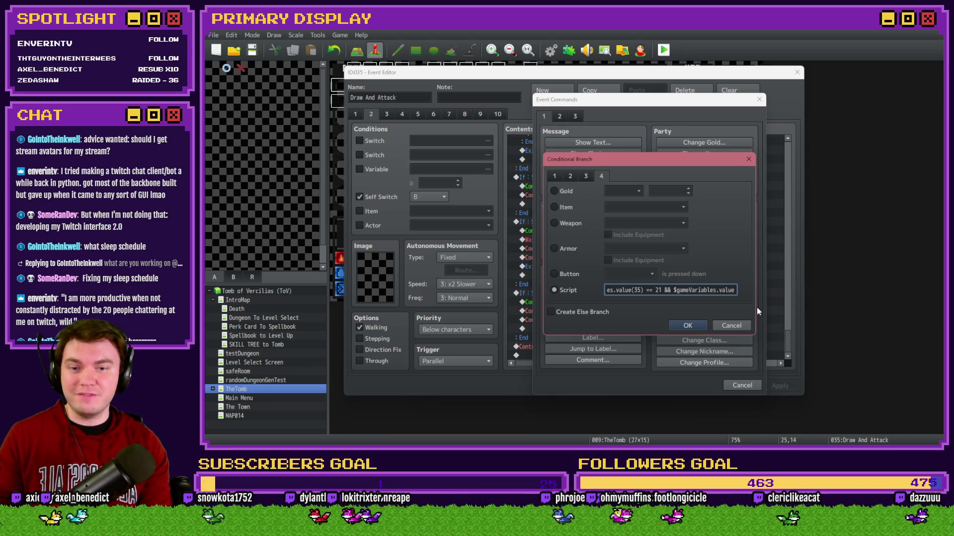
text(())
key(Left)
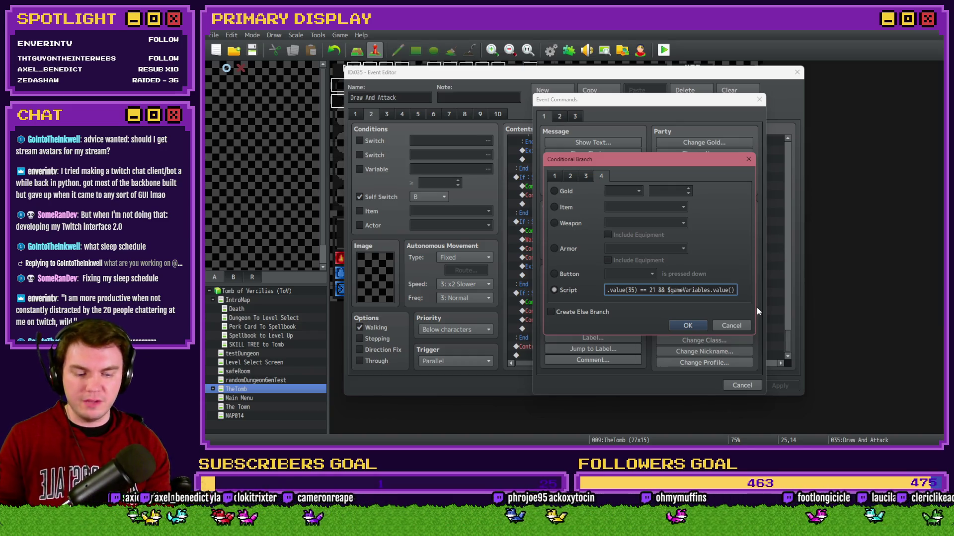
text(1227)
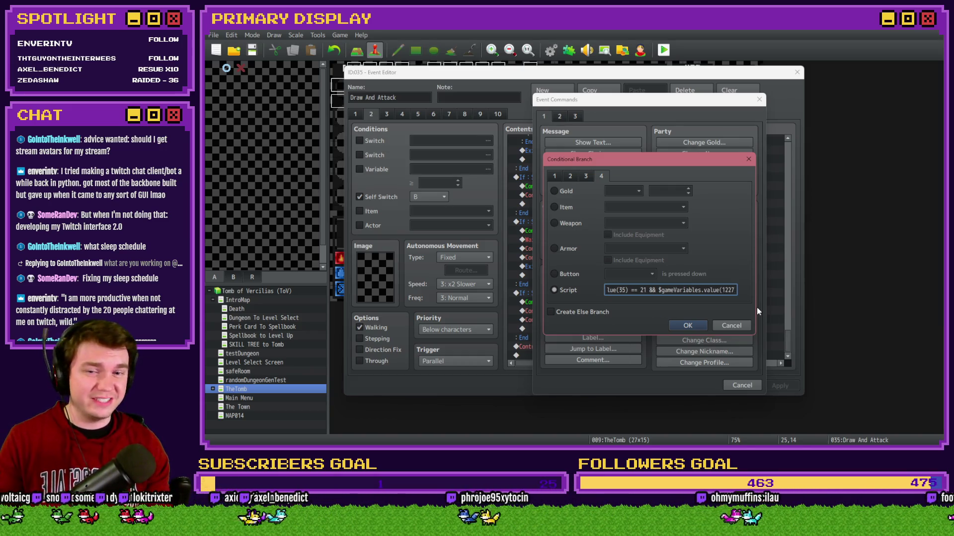
text())
click(698, 325)
Look up variable 1227 (cardTotalValue-H2) in the variable list, then cancel without changes
click(376, 170)
click(462, 169)
click(525, 312)
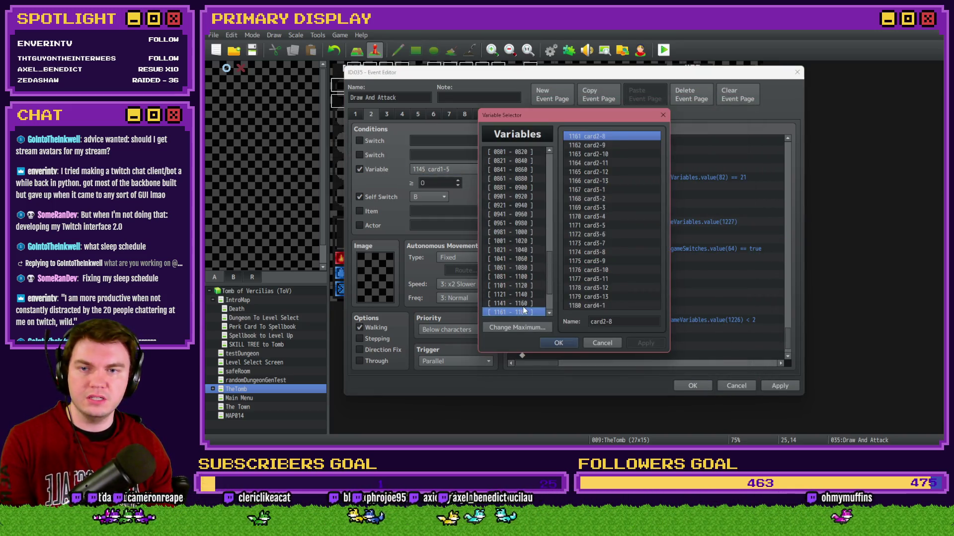
scroll(524, 250, down, 2)
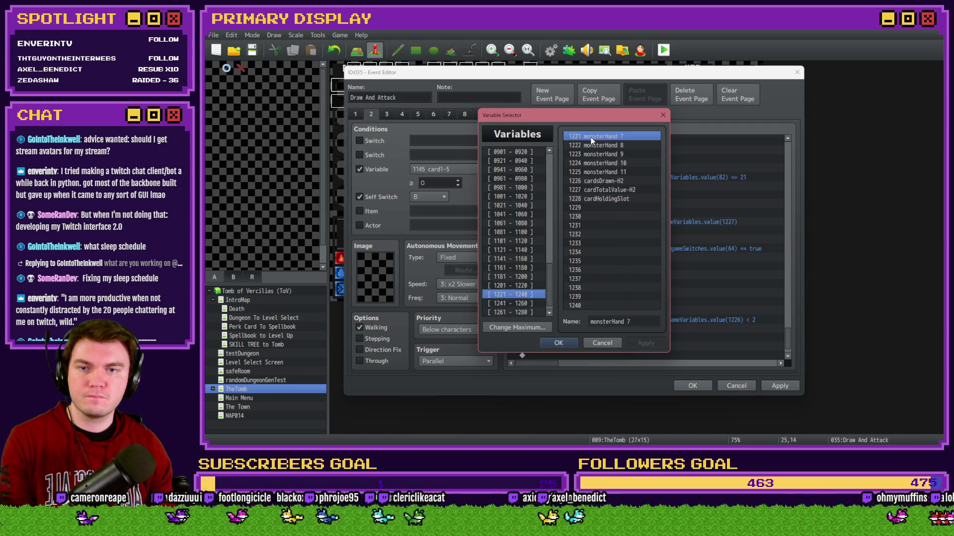
click(593, 190)
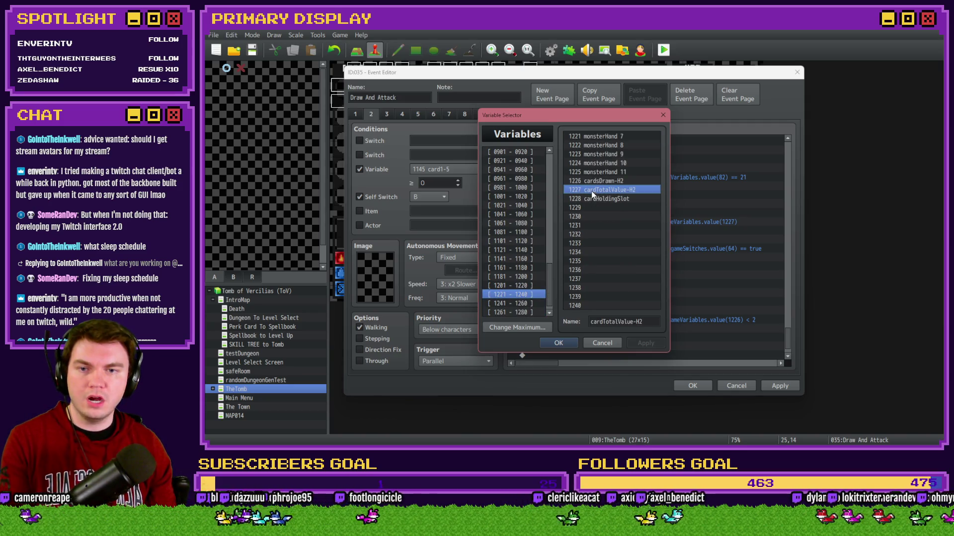
click(558, 343)
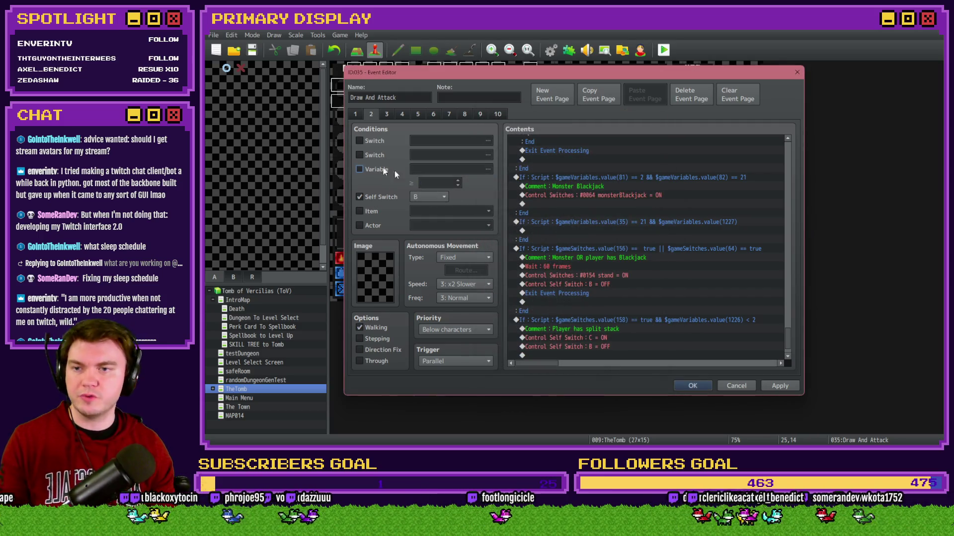
Reopen the new branch and extend its script with '>= 21', an opening parenthesis and ') ||'
double_click(671, 222)
triple_click(665, 292)
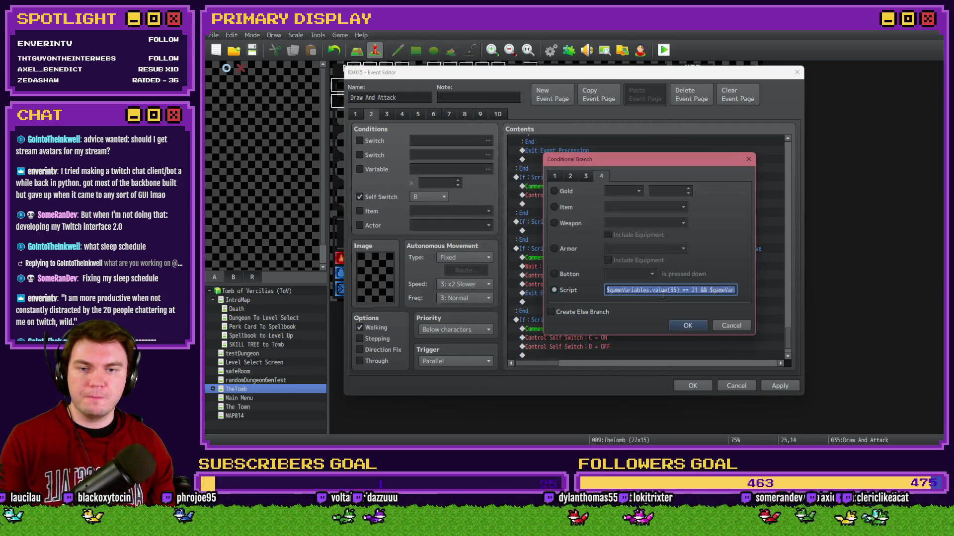
click(666, 293)
key(End)
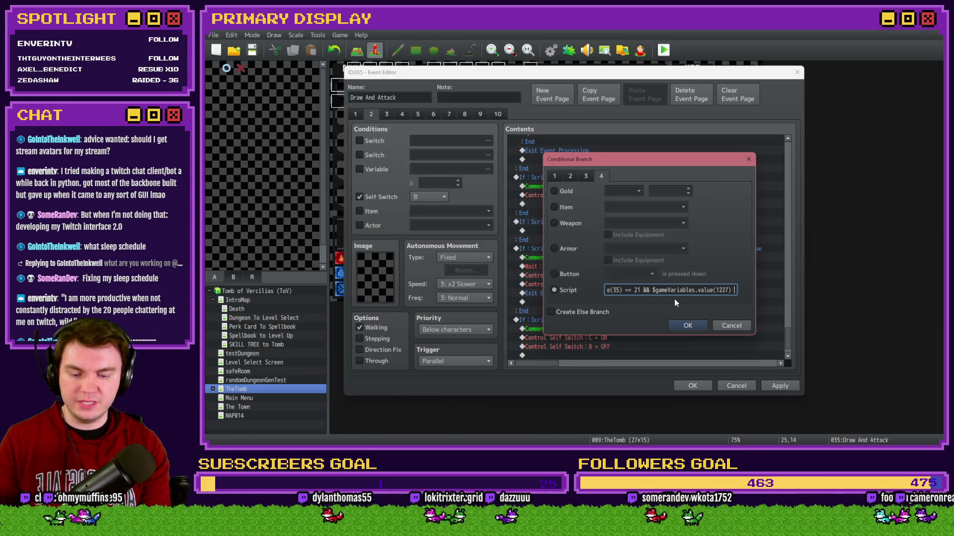
text(>=)
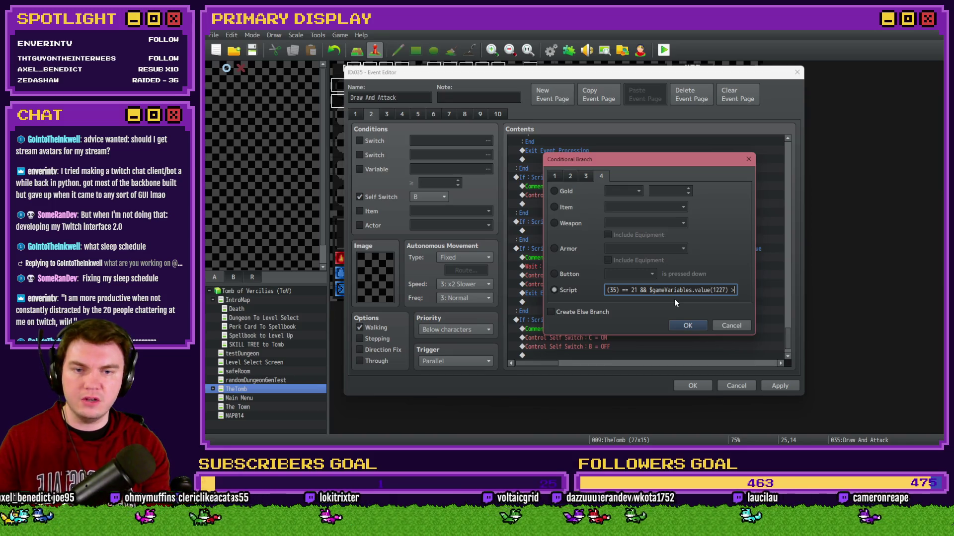
text( 21)
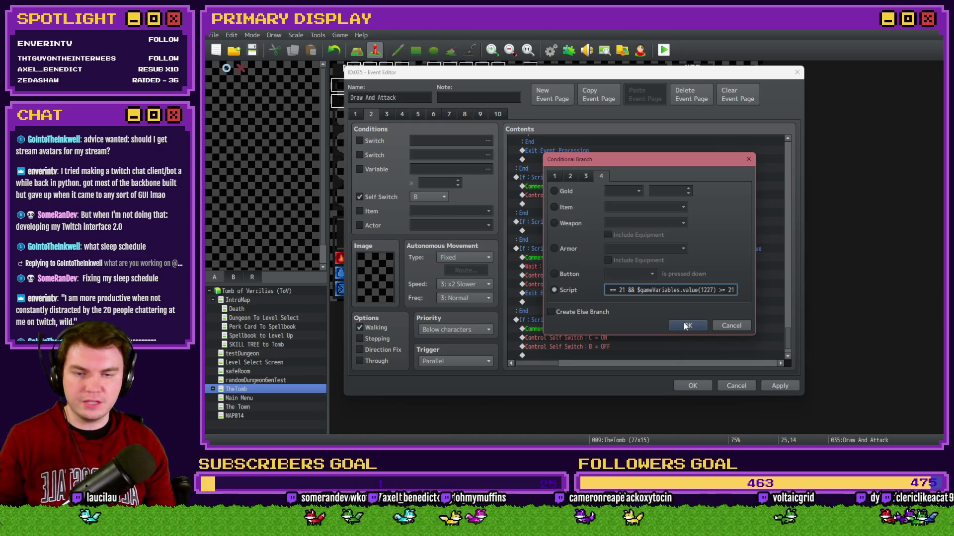
key(Home)
text(()
key(End)
text() ||)
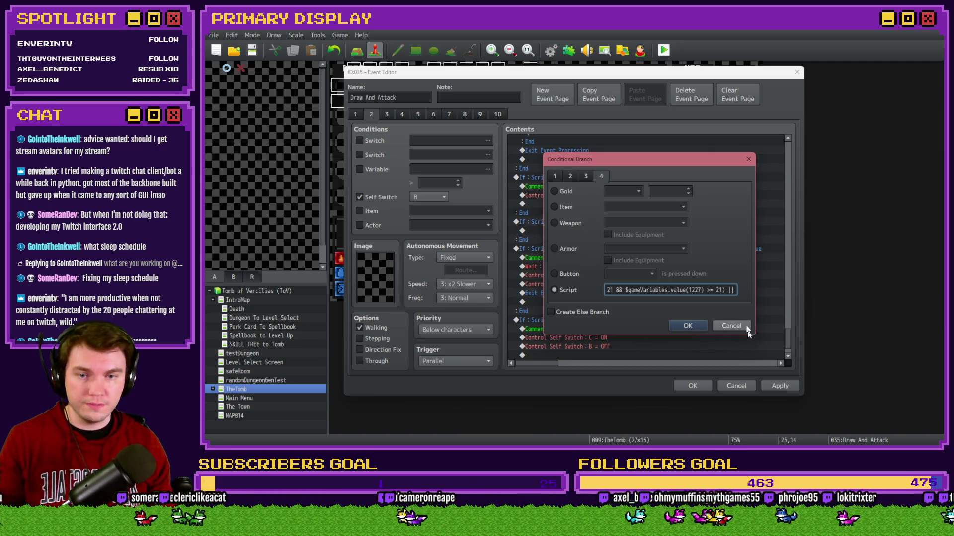
Remove the trailing or-operator and confirm the split-hand blackjack script condition
drag(726, 290, 568, 293)
click(678, 292)
key(BackSpace)
key(BackSpace)
key(BackSpace)
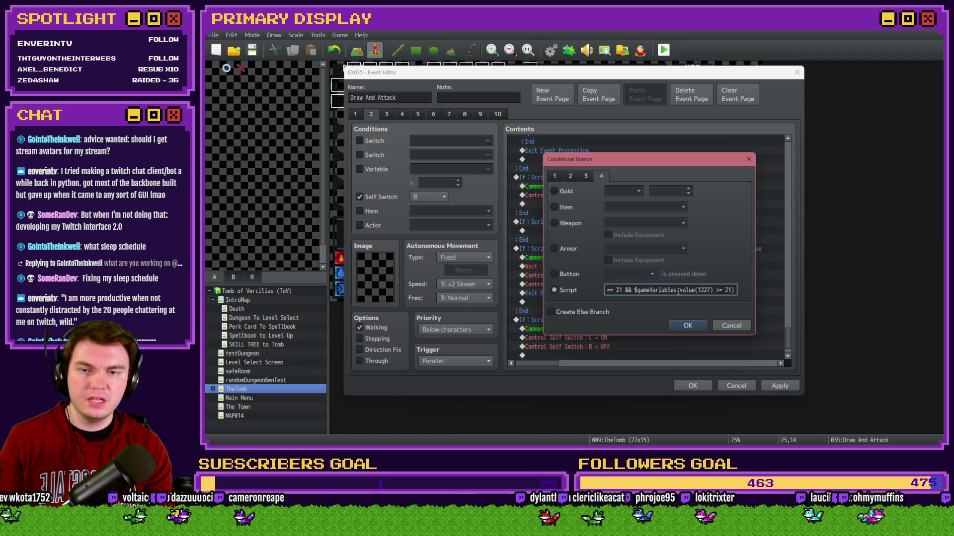
key(Left)
key(Left)
key(Left)
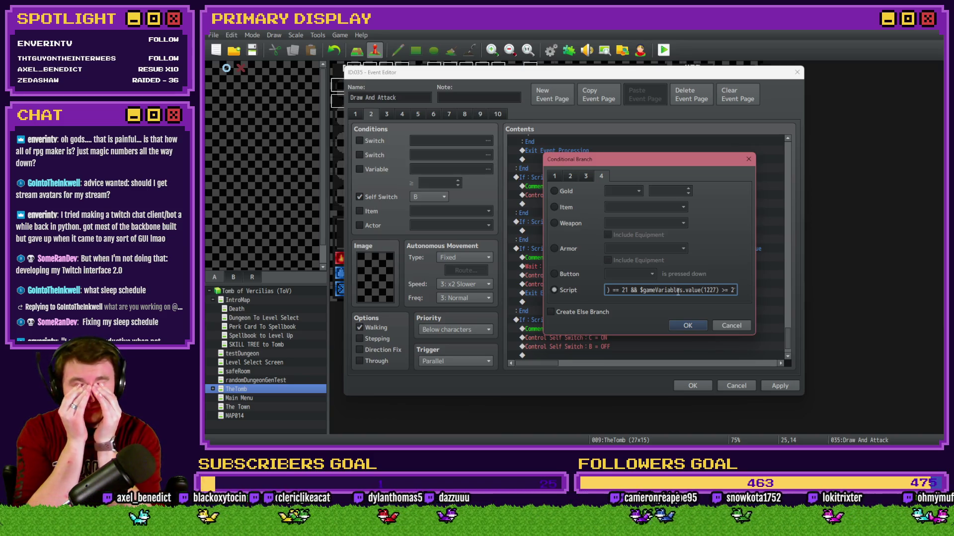
click(688, 324)
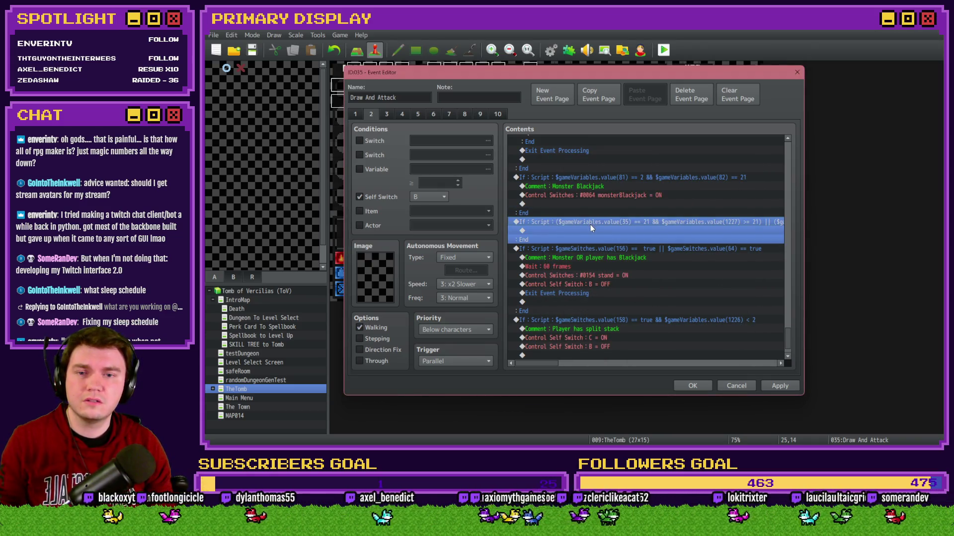
Close the Draw And Attack event editor keeping changes and launch a playtest
drag(591, 231, 596, 293)
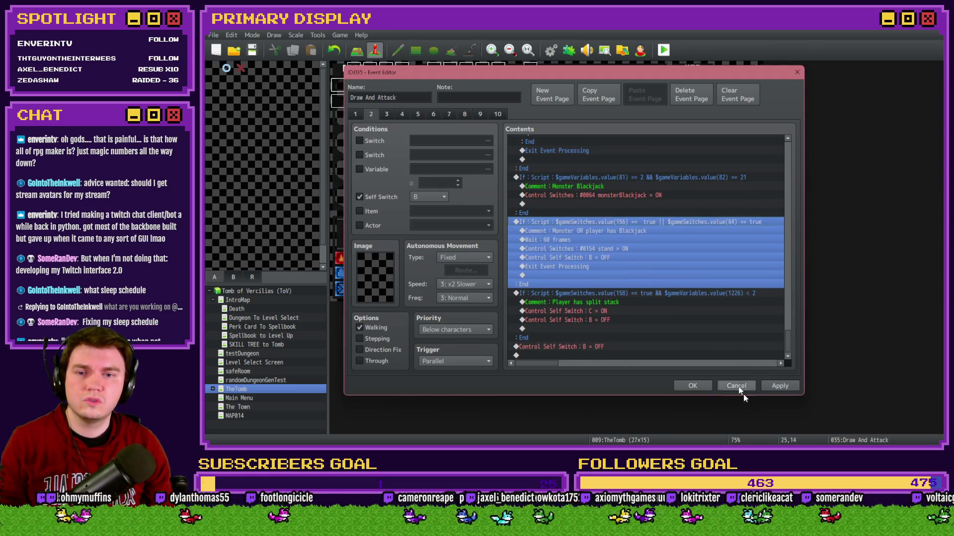
click(706, 387)
click(663, 50)
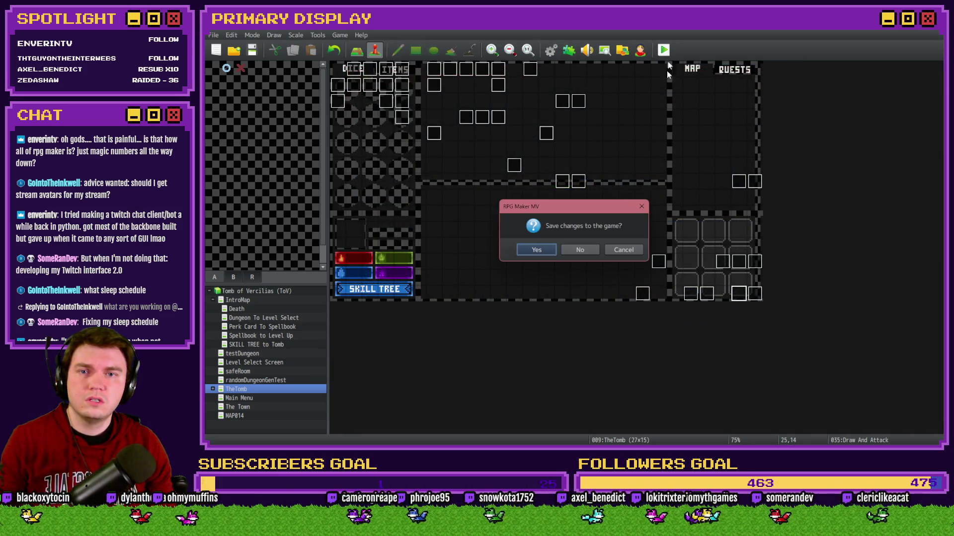
Save changes, pick the Spiked Pauldron perk card, and advance into the skull encounter
click(535, 250)
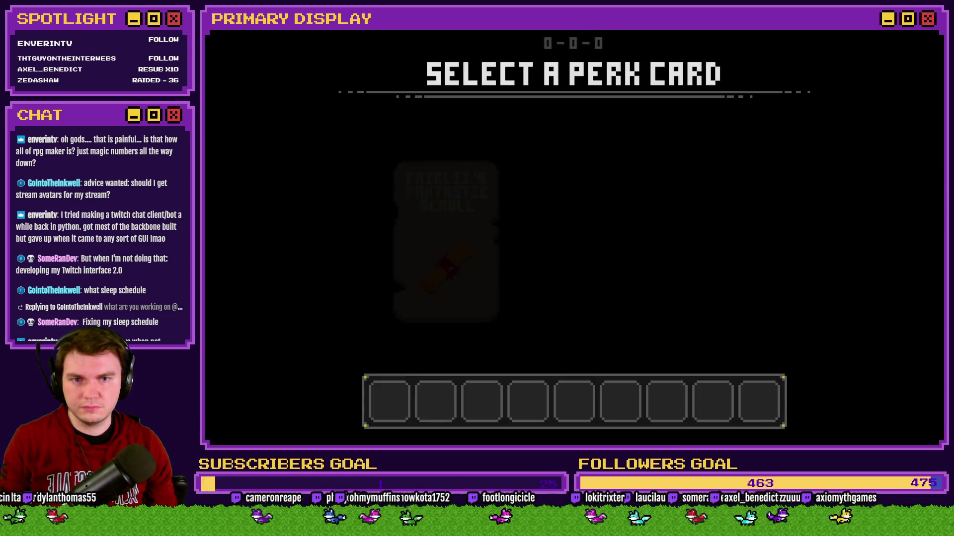
click(580, 157)
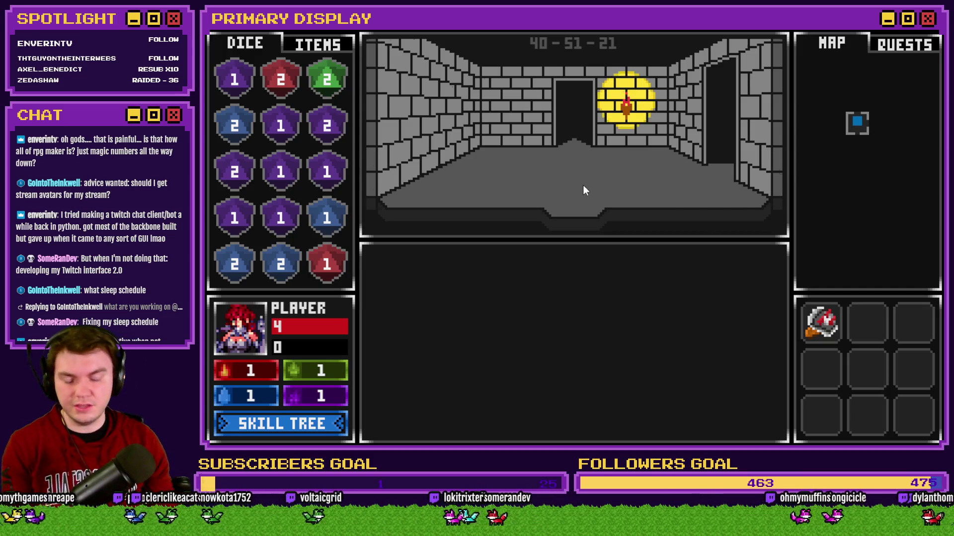
click(581, 186)
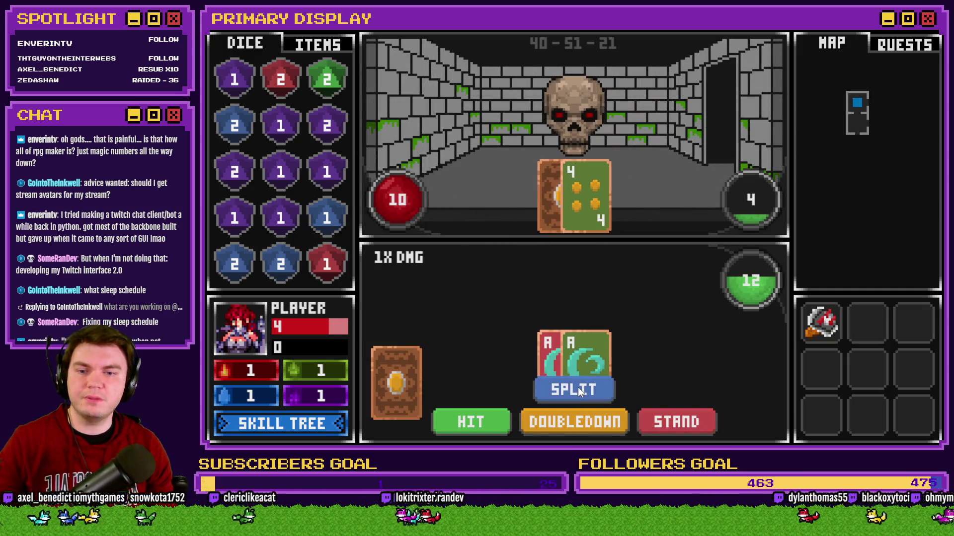
Split the Aces, drag cards into the hands, then stand and let the enemy draw
click(578, 387)
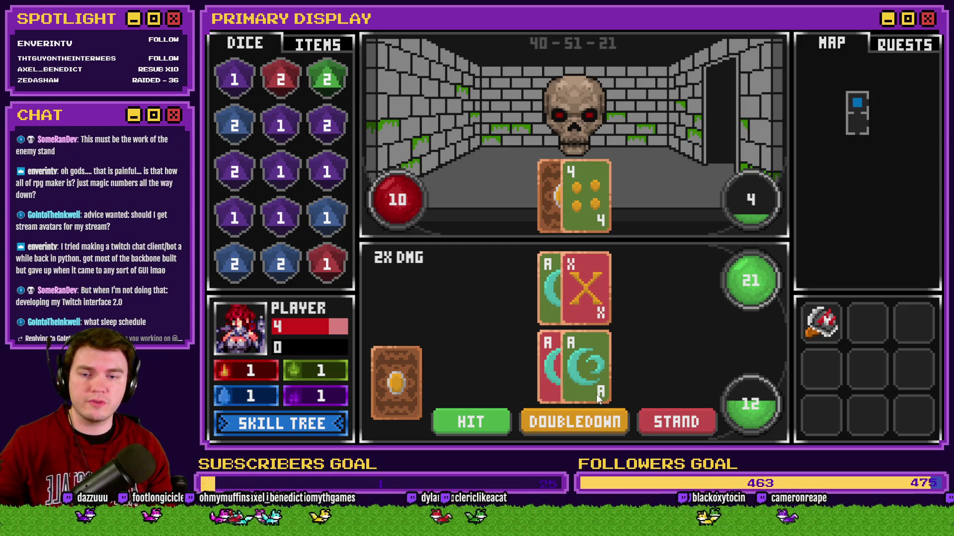
mouse_move(396, 382)
mouse_down()
mouse_move(564, 294)
mouse_move(581, 371)
mouse_up()
drag(481, 432, 582, 377)
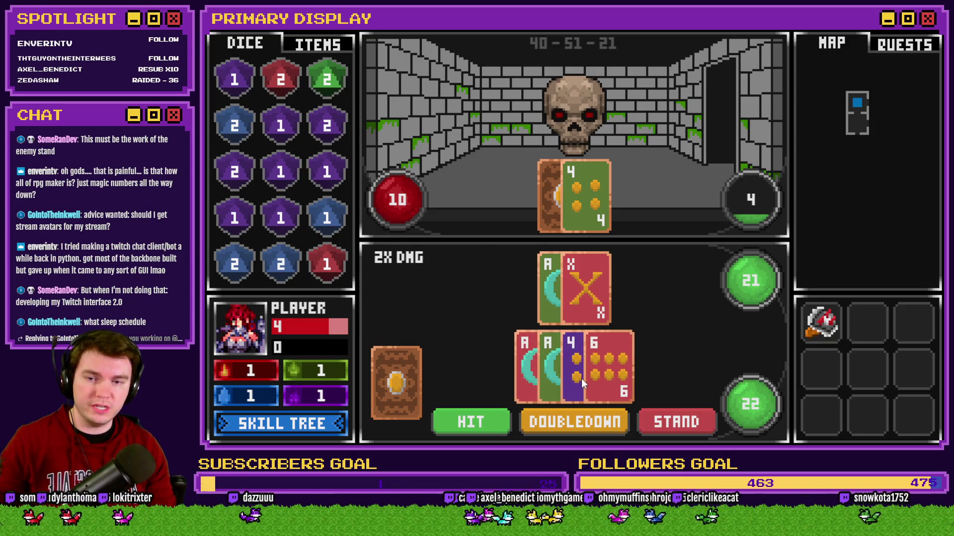
mouse_move(396, 382)
mouse_down()
mouse_move(575, 351)
mouse_move(580, 293)
mouse_move(551, 354)
mouse_move(499, 413)
mouse_up()
click(648, 416)
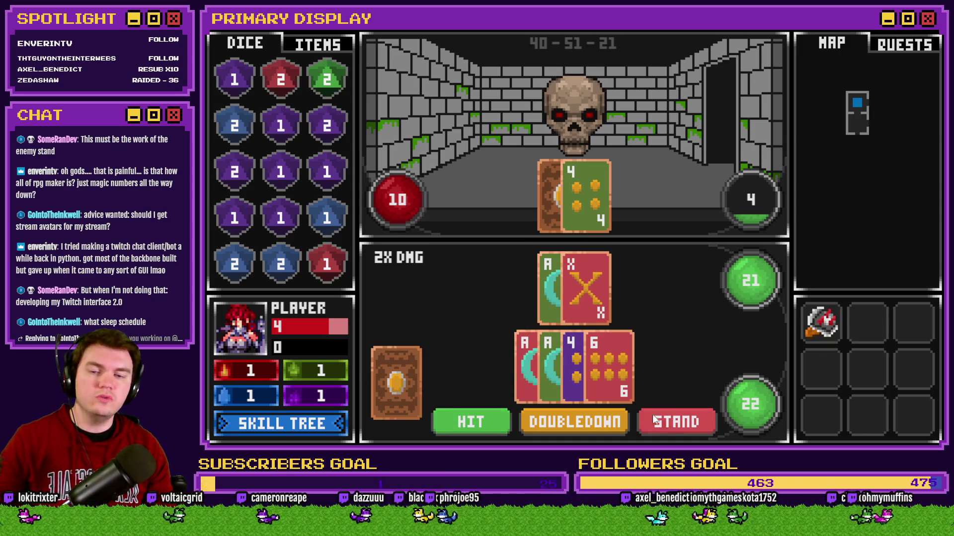
click(688, 425)
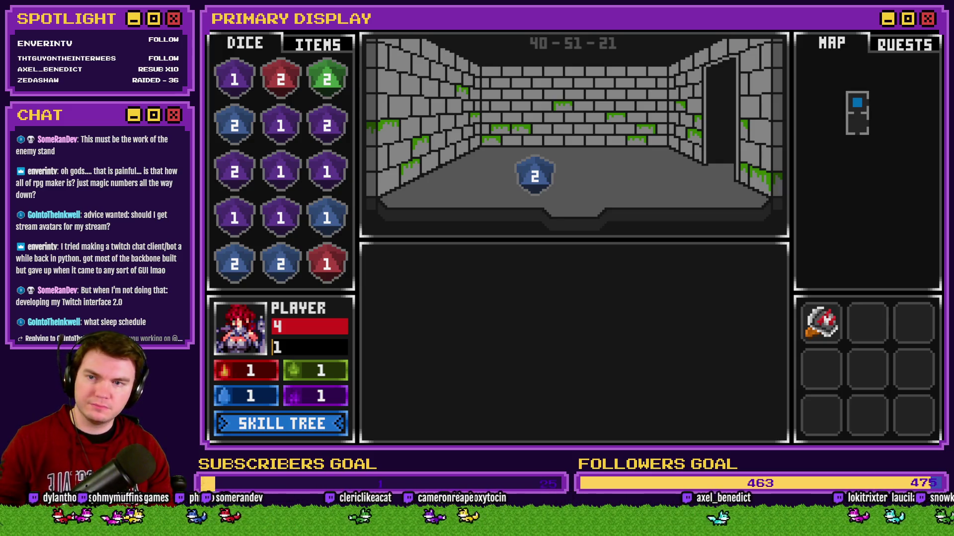
Step into the next skull fight, split the Aces, and deal two cards into the lower hand
key(Up)
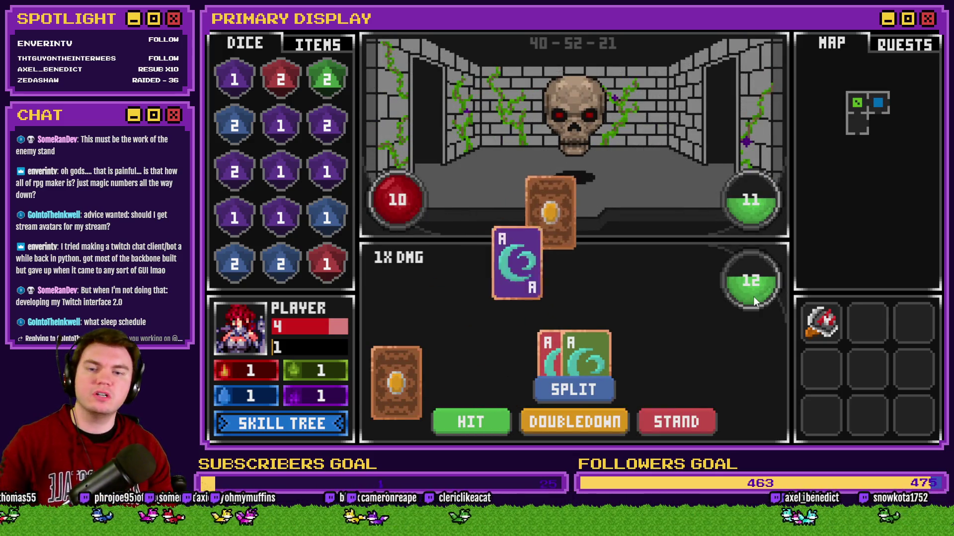
click(596, 381)
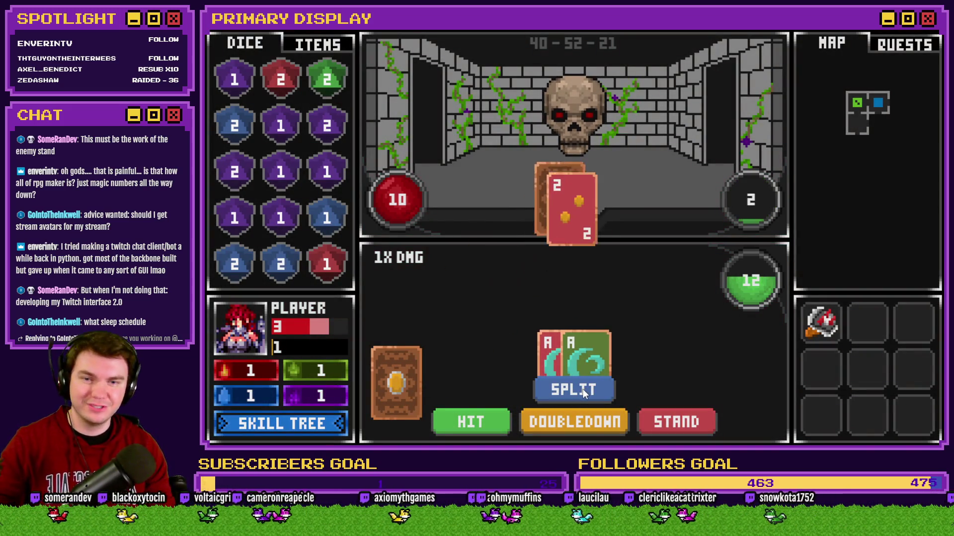
click(581, 392)
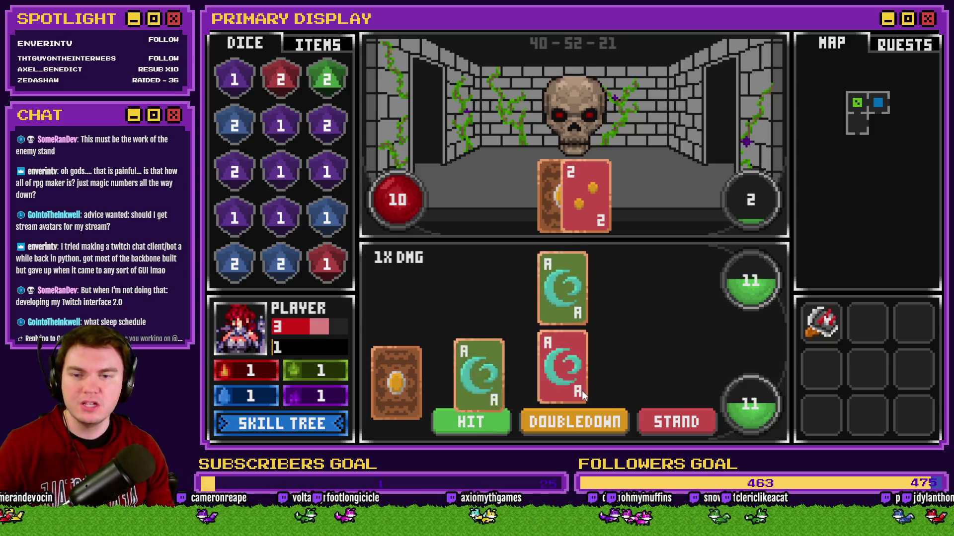
click(492, 418)
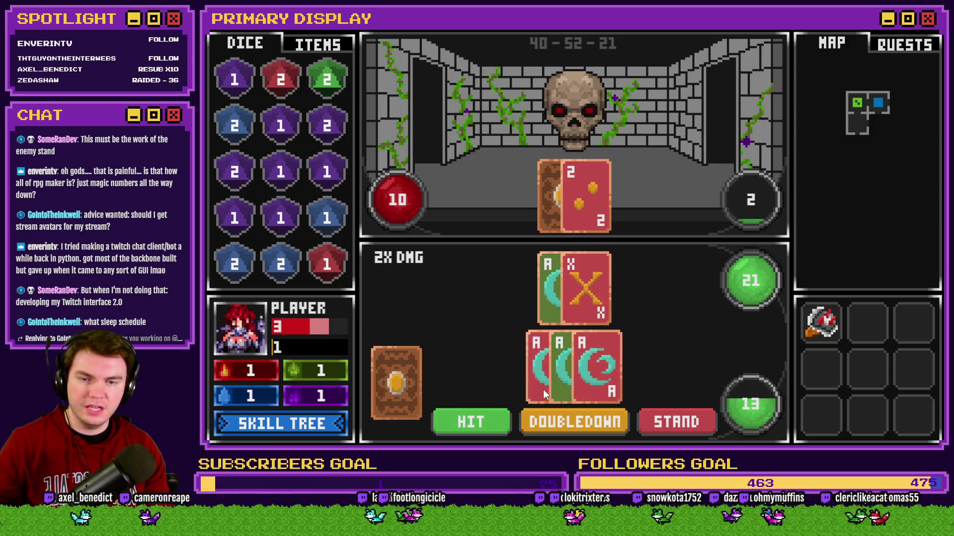
click(496, 413)
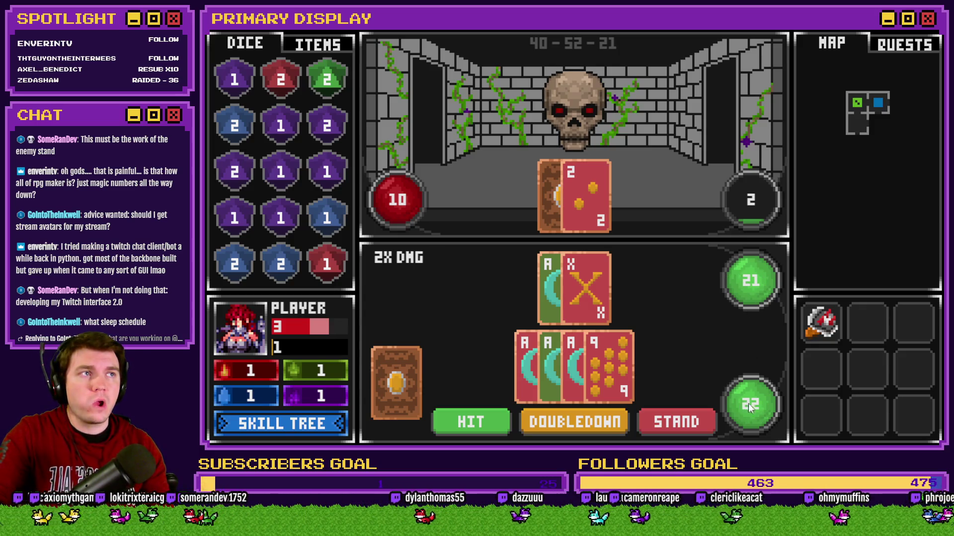
mouse_move(397, 383)
mouse_down()
mouse_move(540, 357)
mouse_move(579, 278)
mouse_move(559, 320)
mouse_move(588, 318)
mouse_move(529, 330)
mouse_move(496, 419)
mouse_up()
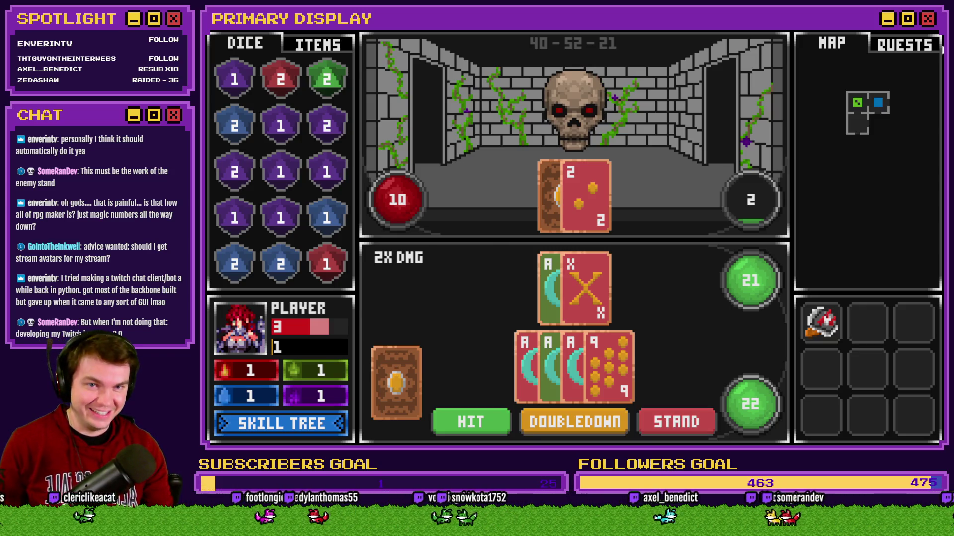
Leave the playtest, create test event EV020 at cell 25,13, and browse its Variable condition to cardTotalValue-H2
key(alt+F4)
double_click(728, 278)
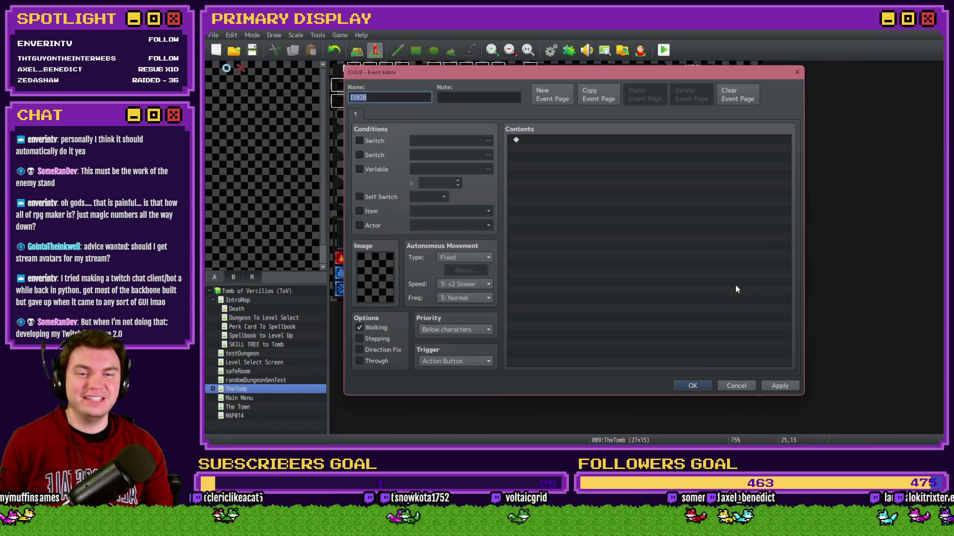
click(359, 169)
click(442, 169)
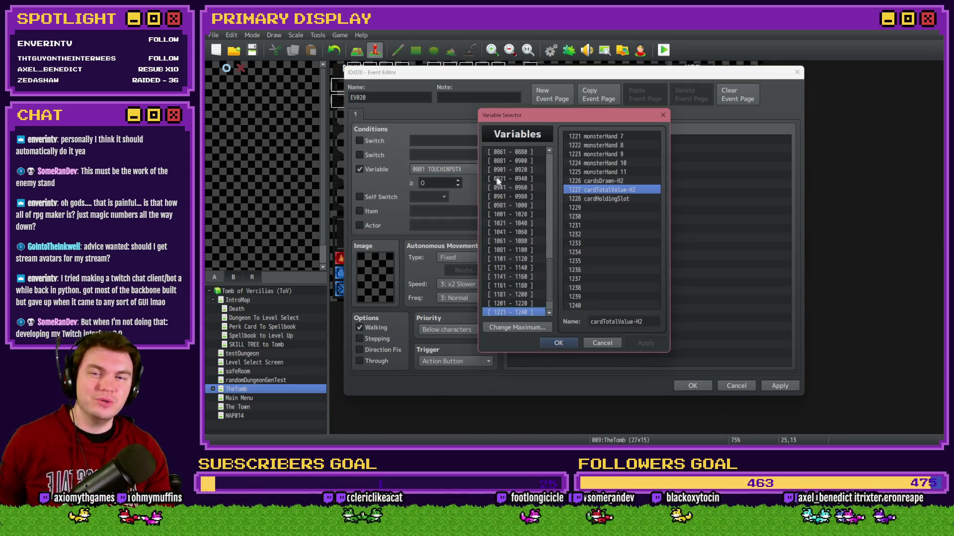
triple_click(626, 323)
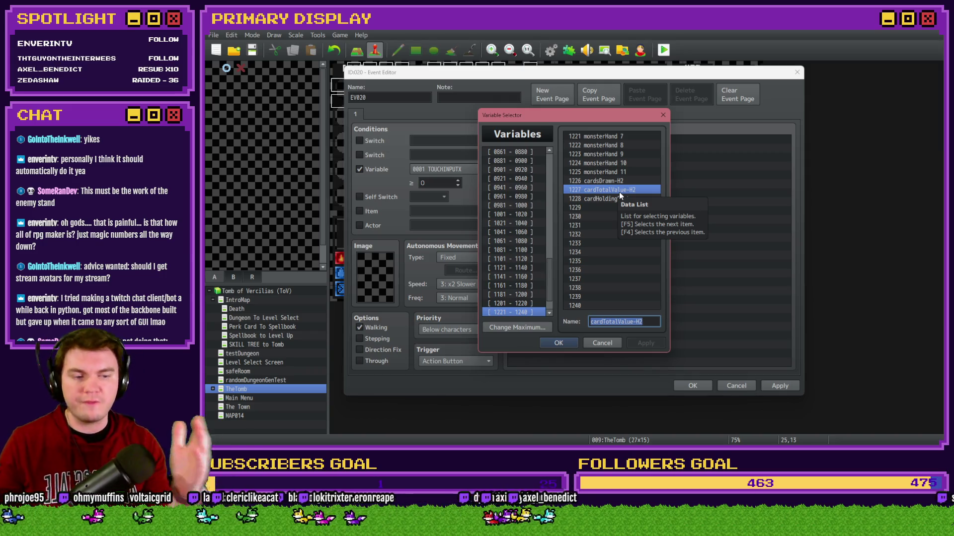
click(602, 342)
click(359, 170)
Give EV020 a Control Variables command adding constant 5 to 1226 cardsDrawn-H2
double_click(532, 144)
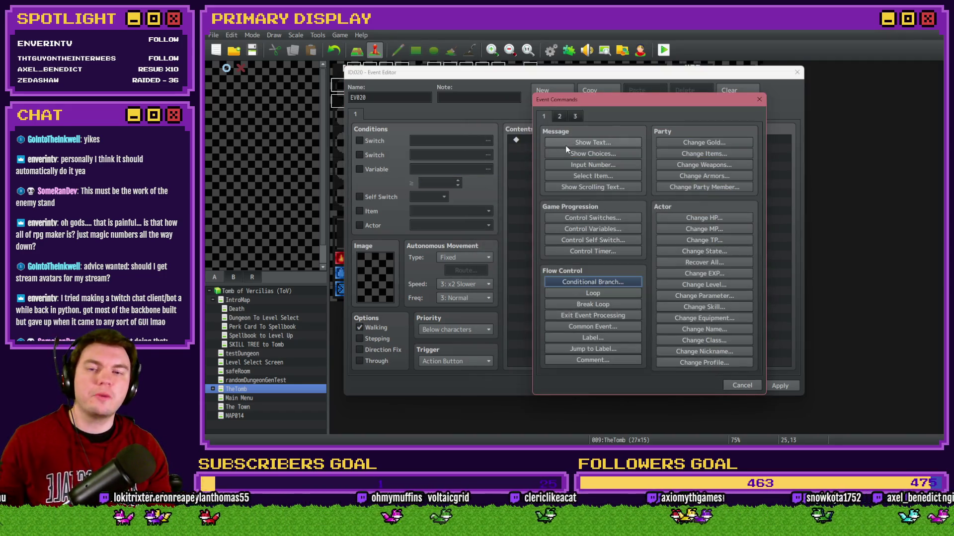
click(597, 228)
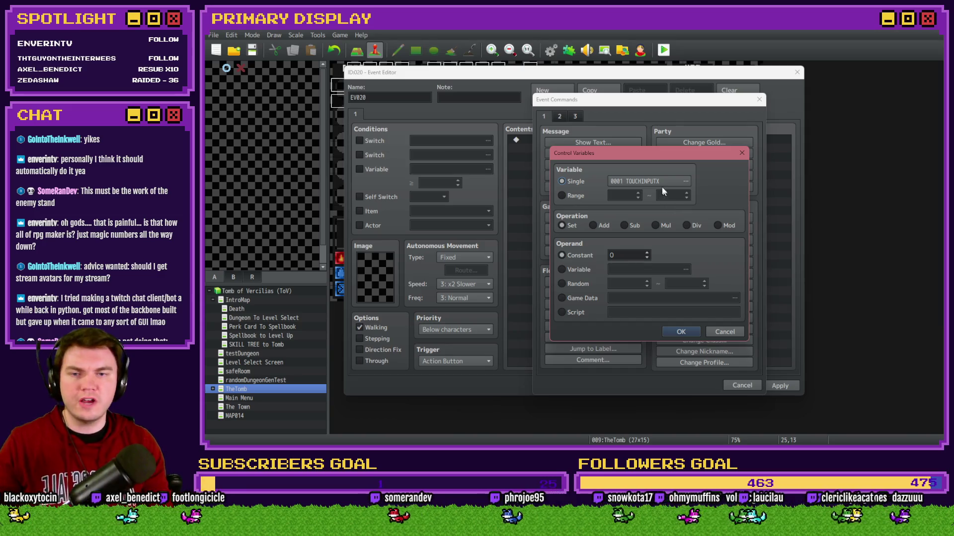
click(663, 184)
click(656, 196)
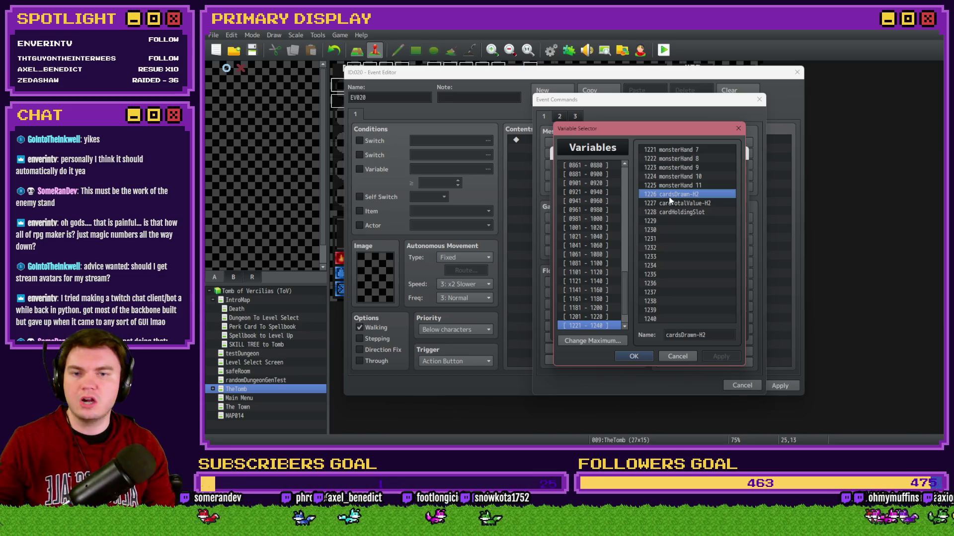
double_click(671, 196)
click(593, 225)
click(629, 255)
click(680, 331)
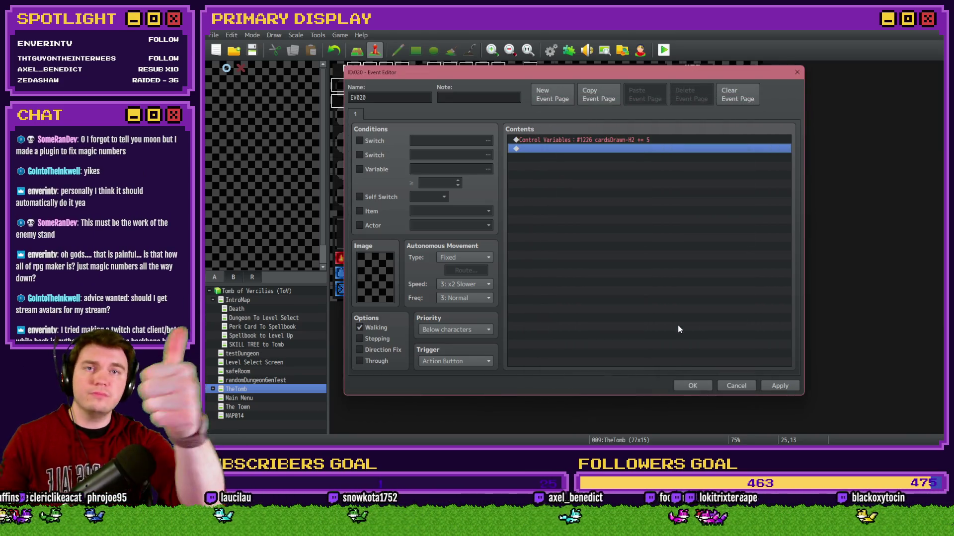
double_click(604, 149)
click(575, 116)
Draft a Script command $gameVariables.setValue(1226, 10), then cancel it and the test event's edits
click(685, 349)
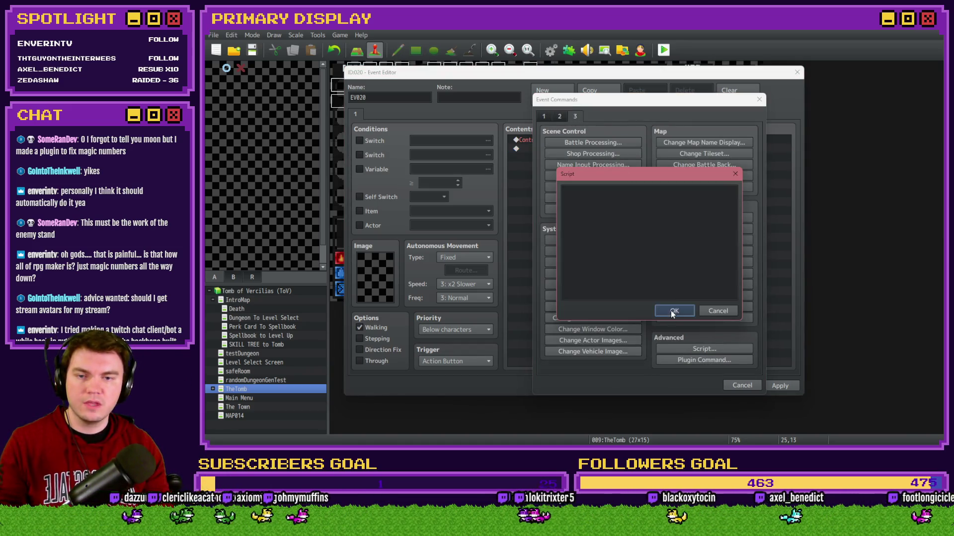
click(674, 311)
double_click(631, 148)
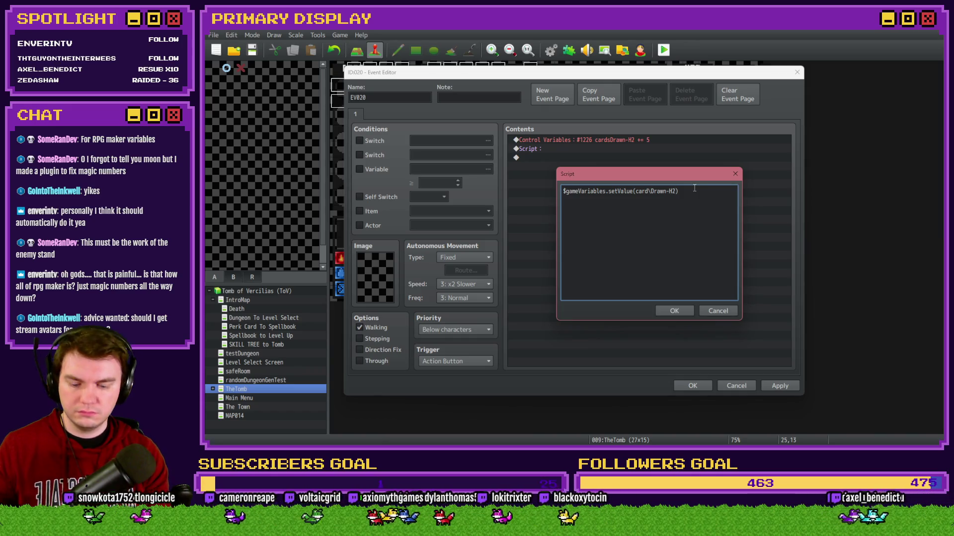
text(s)
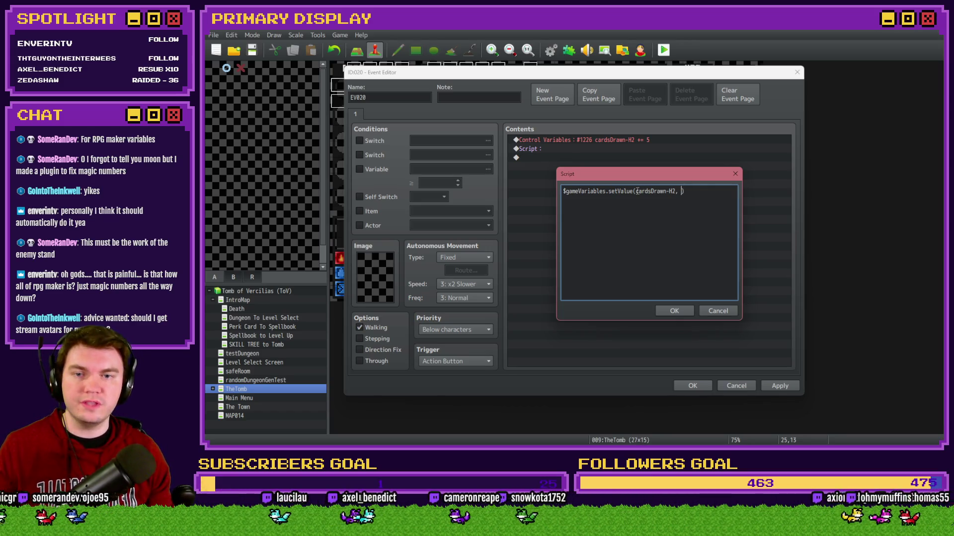
drag(637, 191, 669, 191)
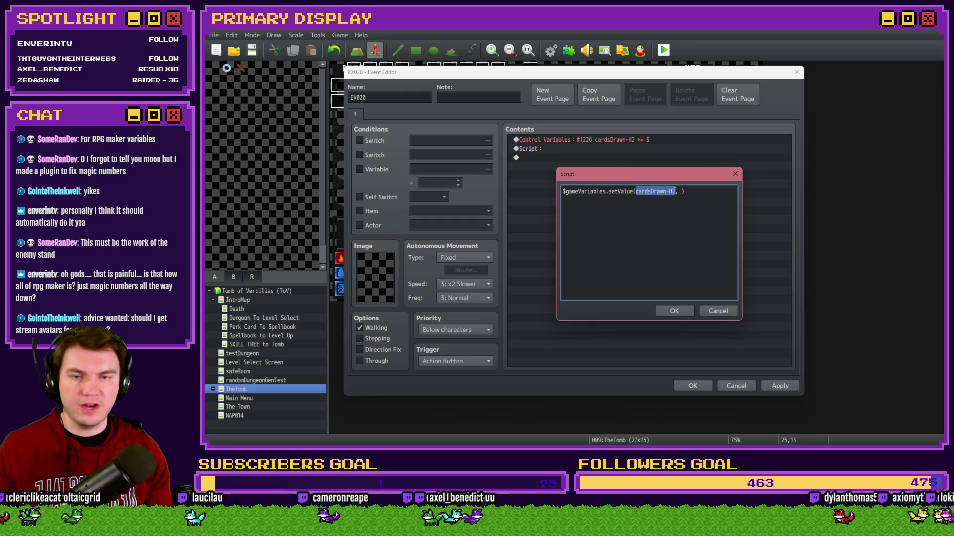
text(1226)
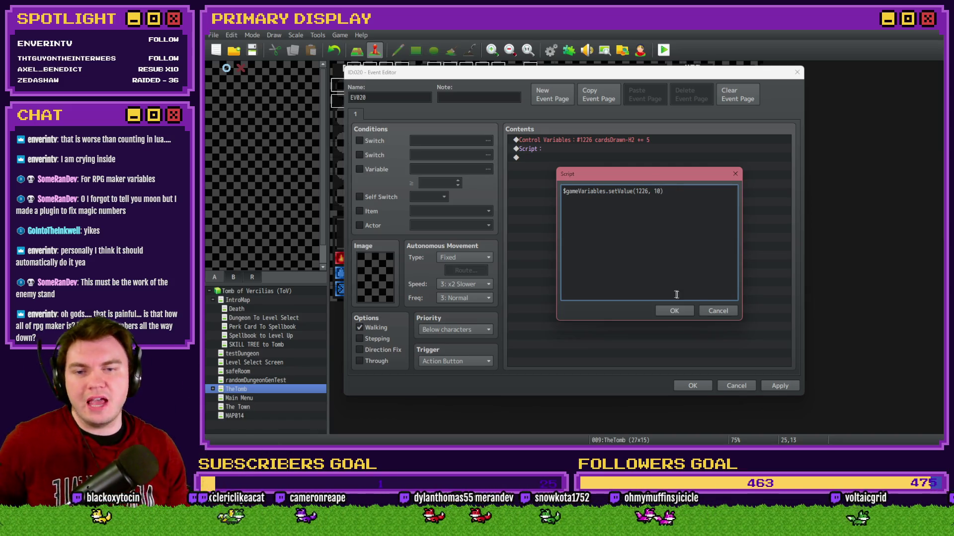
click(709, 310)
click(751, 385)
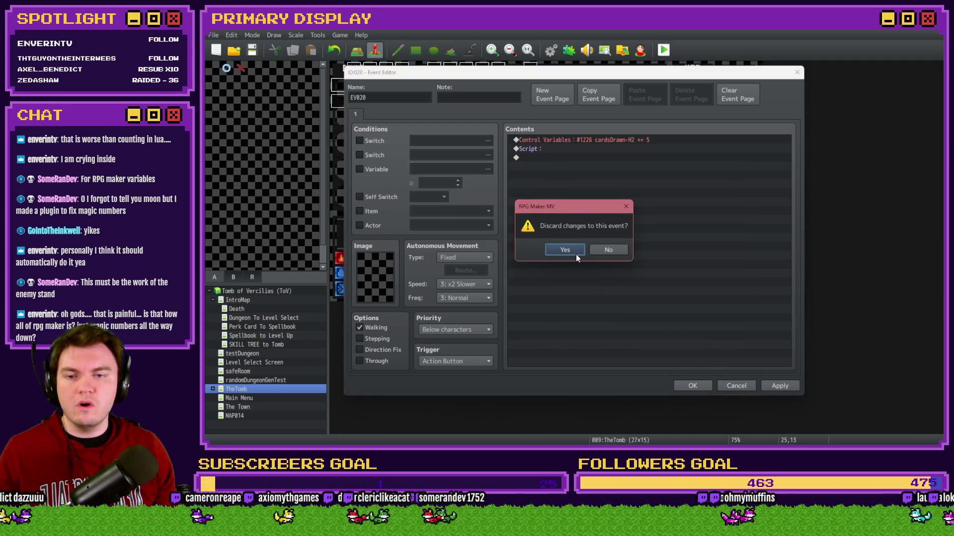
Discard the test event and open page 2 of the Draw And Attack event
click(577, 254)
double_click(738, 294)
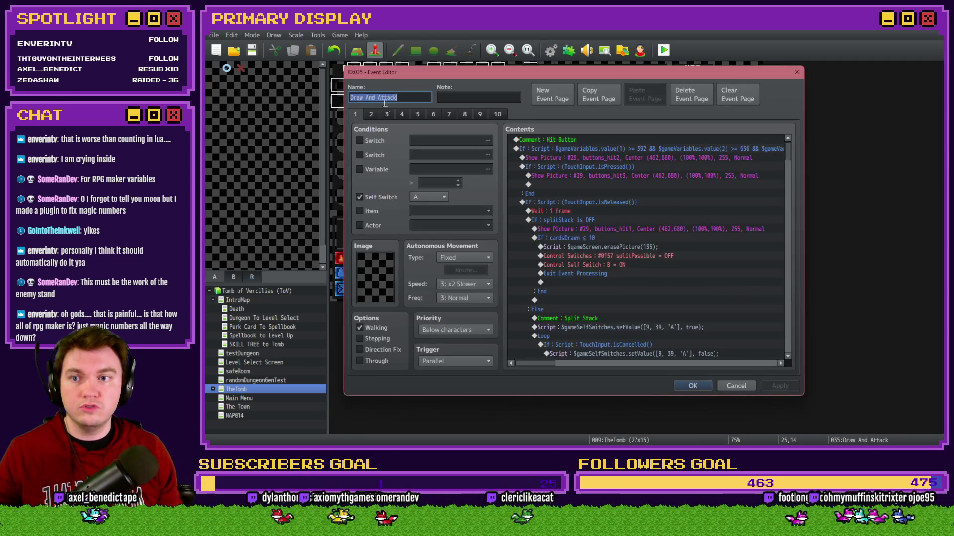
click(370, 114)
drag(788, 147, 785, 323)
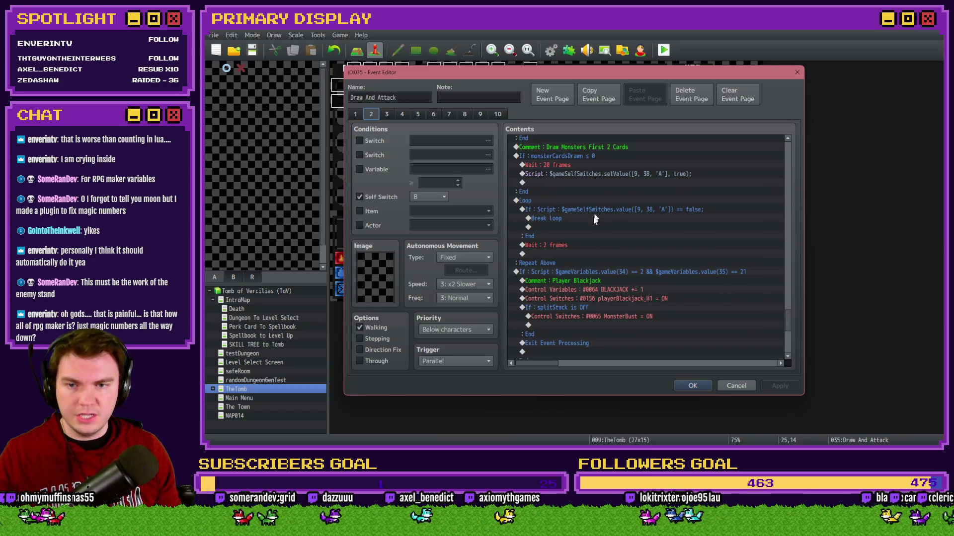
Paste the split-hand blackjack branch checking variables 35 and 1227 equal 21 above the monster branch
click(588, 271)
scroll(598, 285, down, 3)
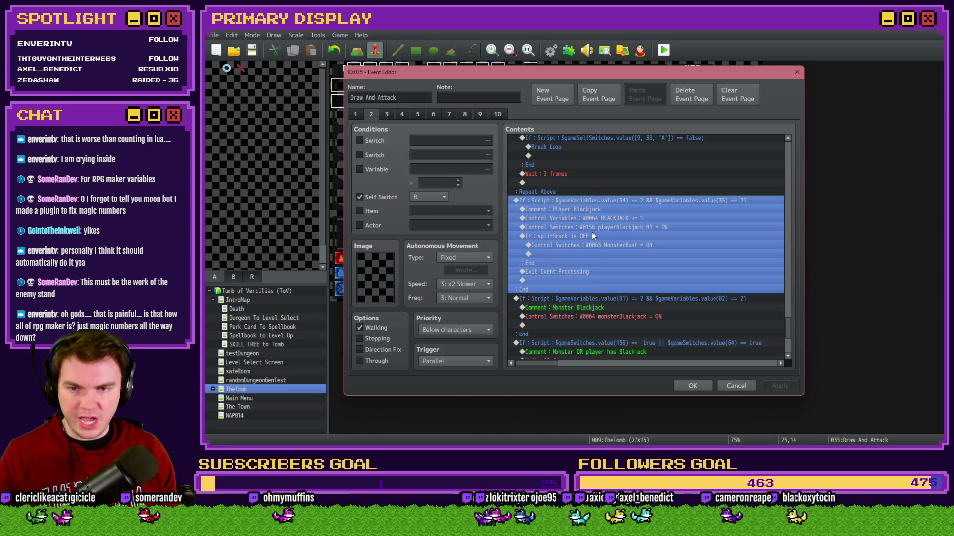
click(572, 298)
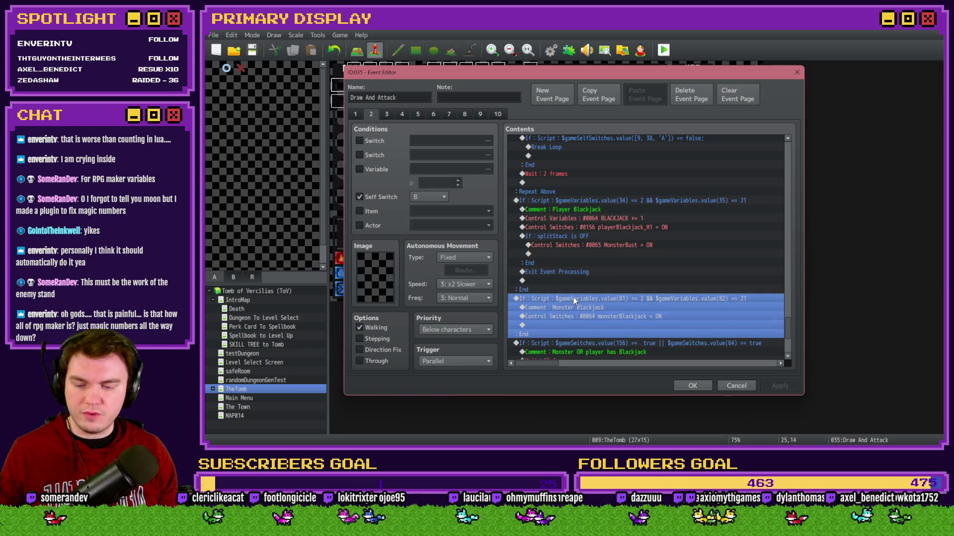
key(ctrl+v)
click(574, 298)
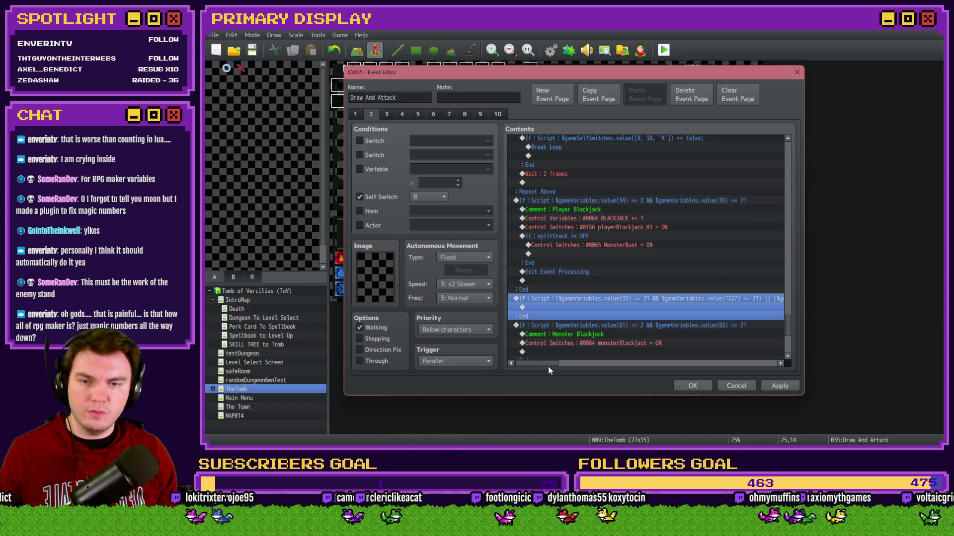
drag(551, 363, 552, 362)
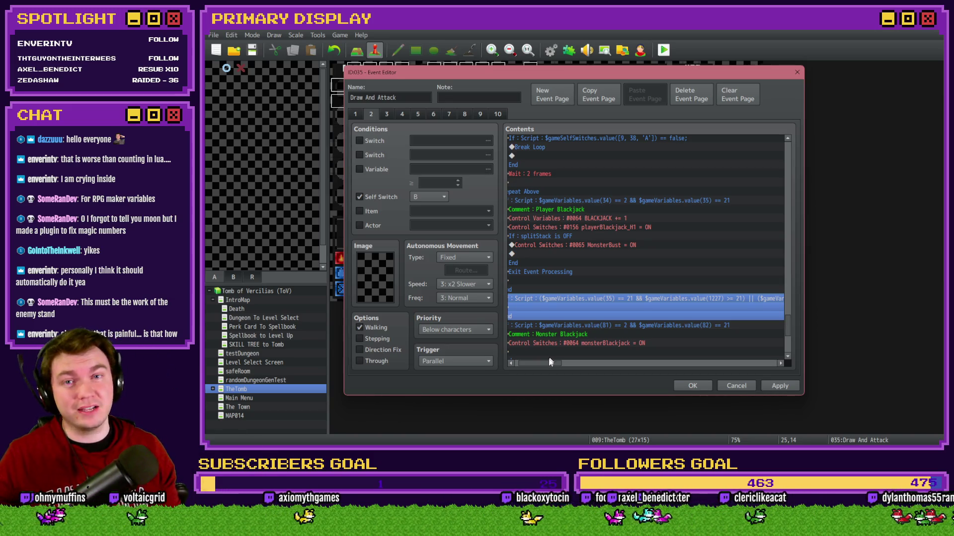
drag(549, 364, 527, 364)
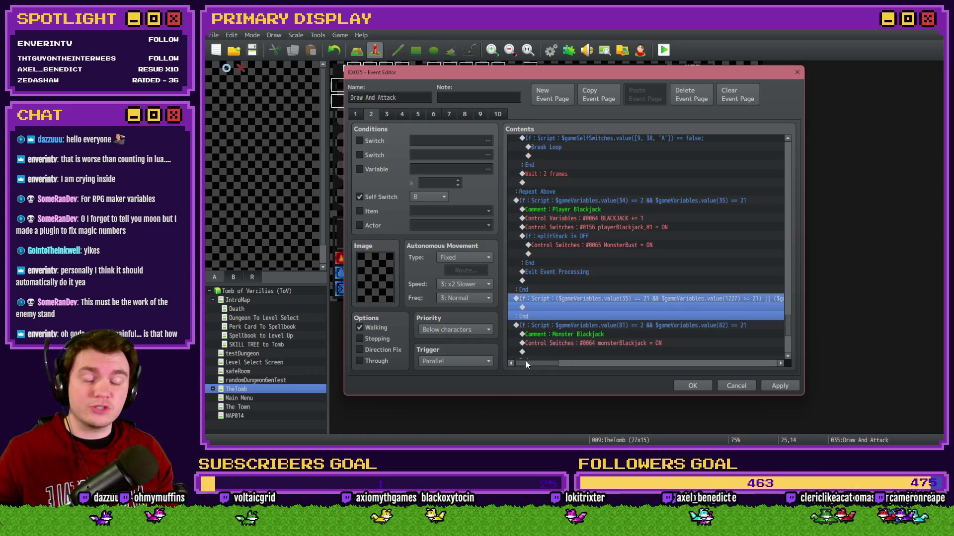
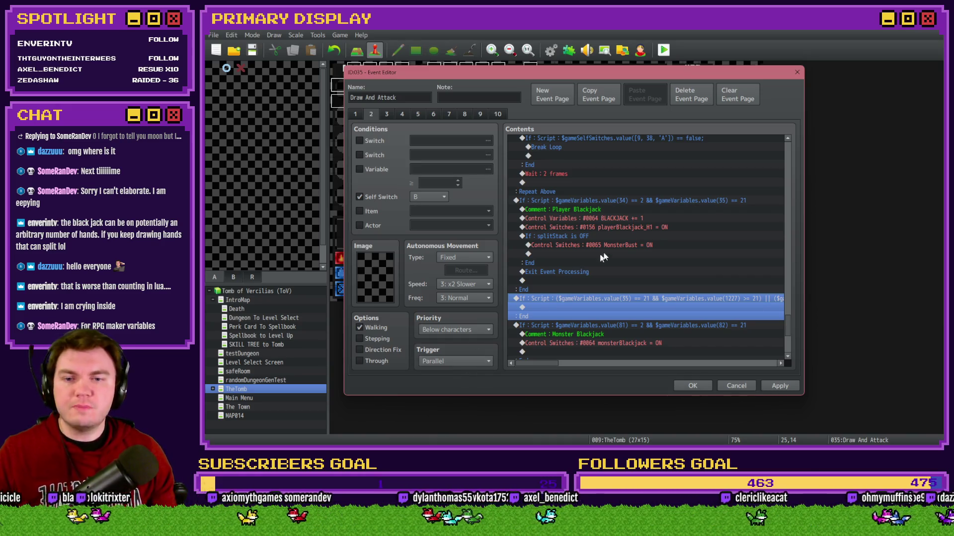
Look up the playerBlackjack_H1 and playerBlackjack_H2 switches, leaving the switch command unchanged
double_click(622, 227)
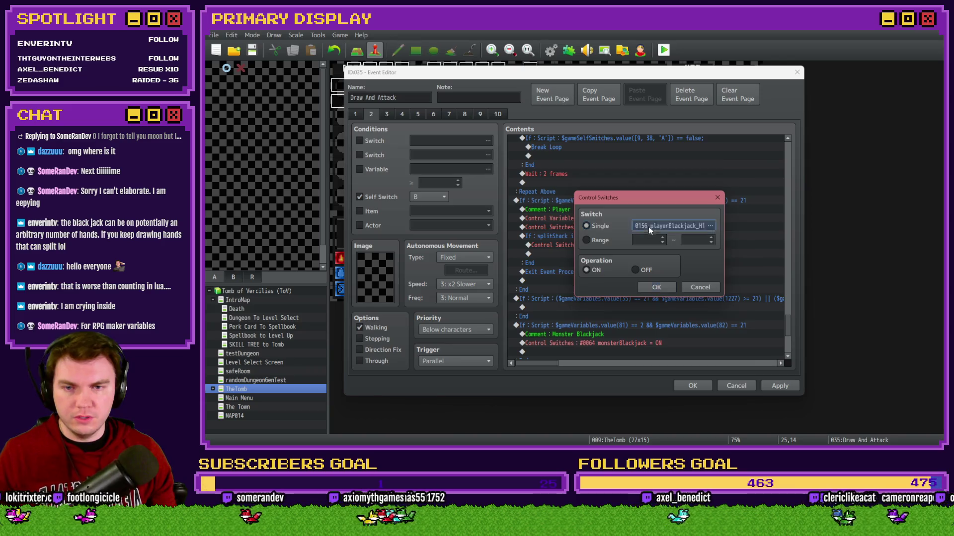
click(648, 226)
drag(666, 127, 508, 95)
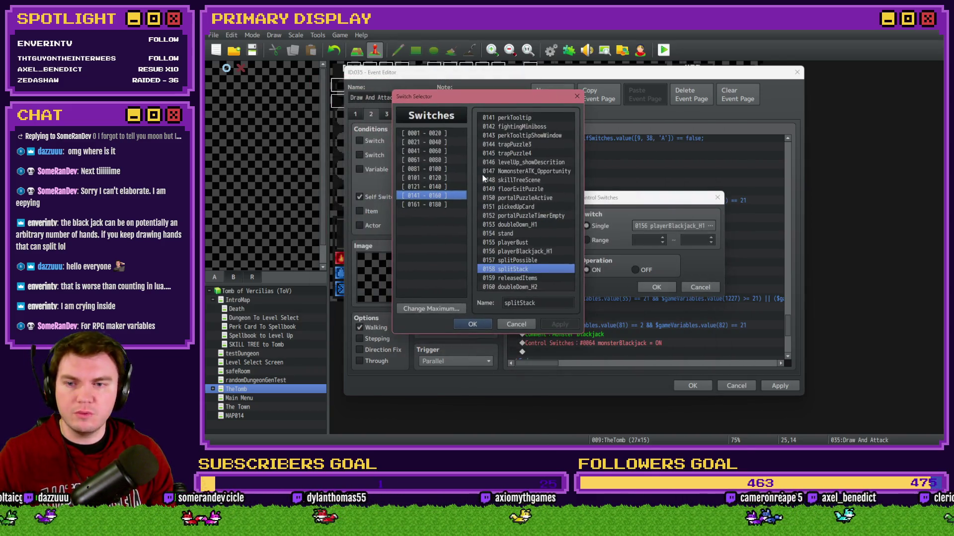
click(525, 254)
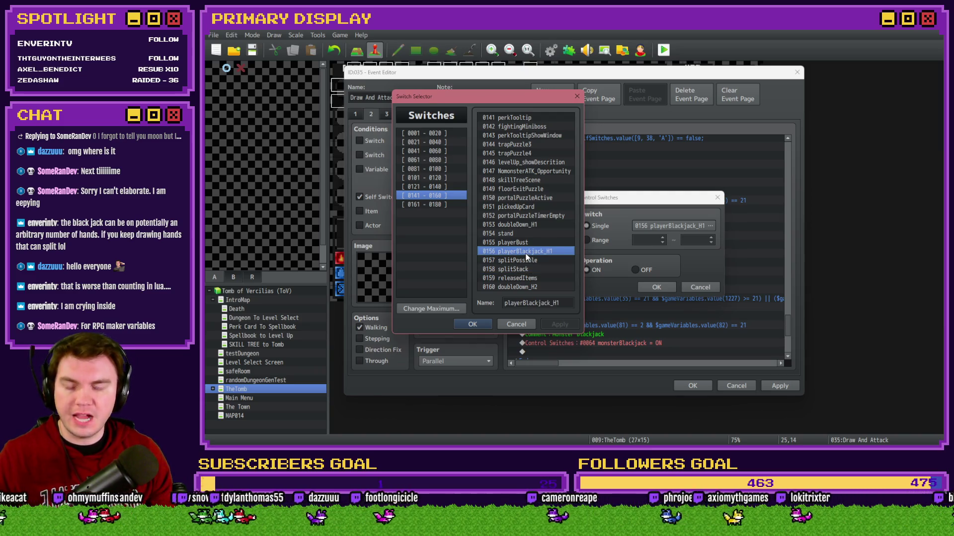
click(445, 206)
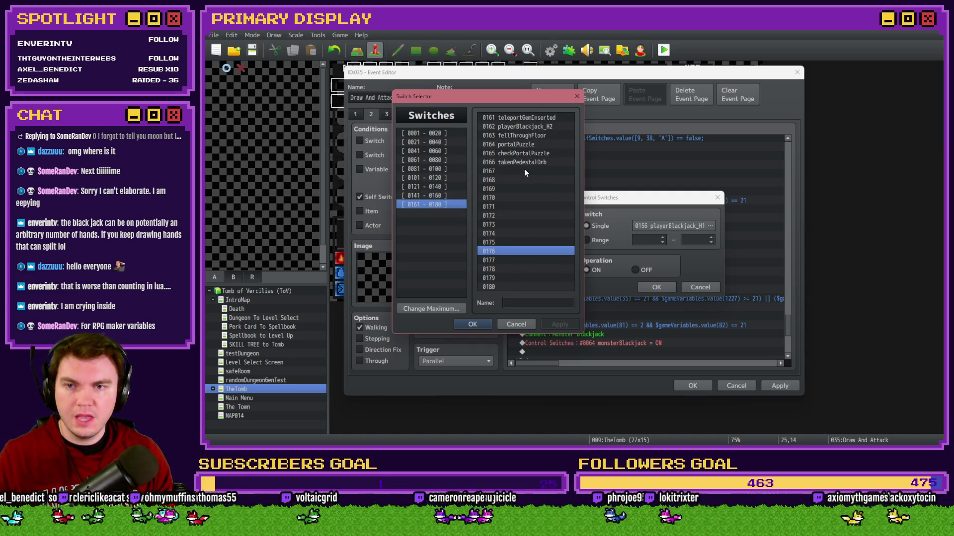
click(529, 127)
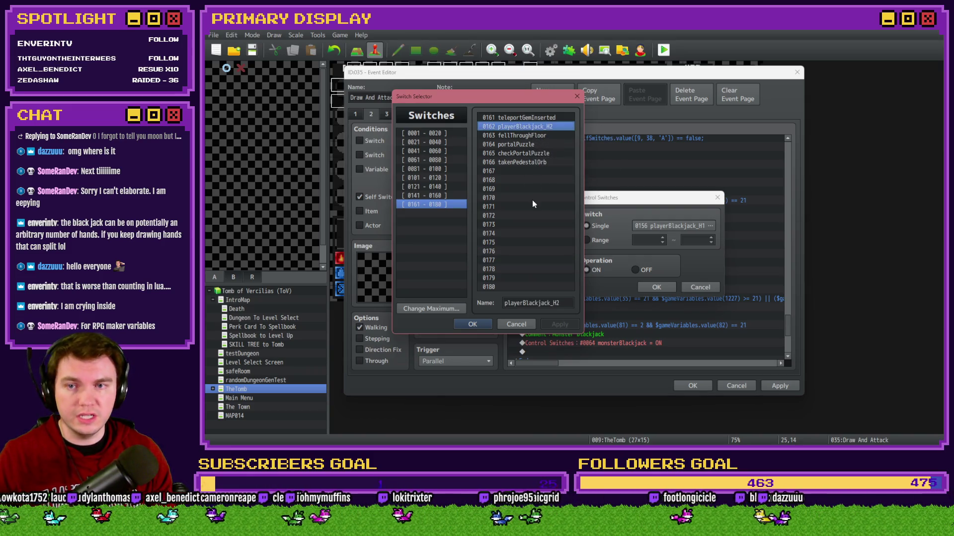
click(455, 195)
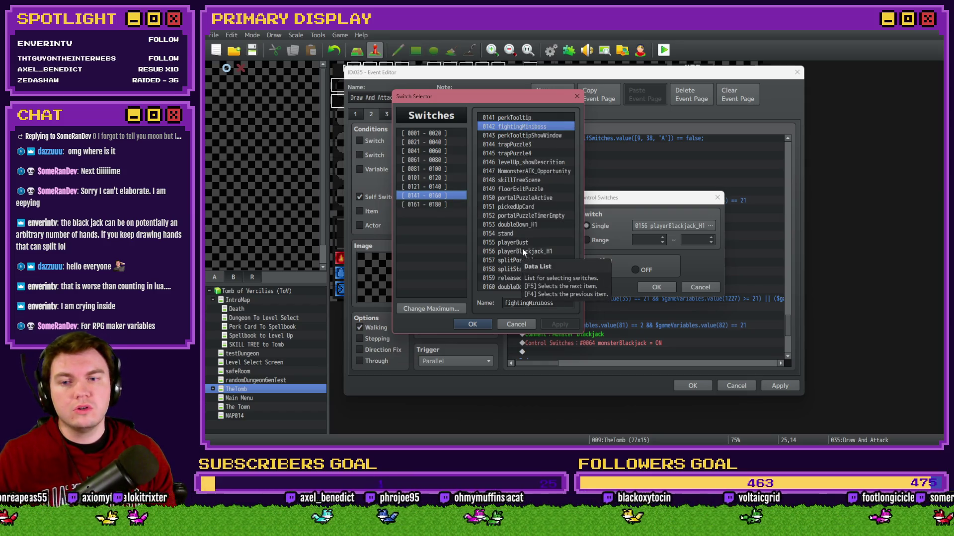
click(516, 324)
click(705, 287)
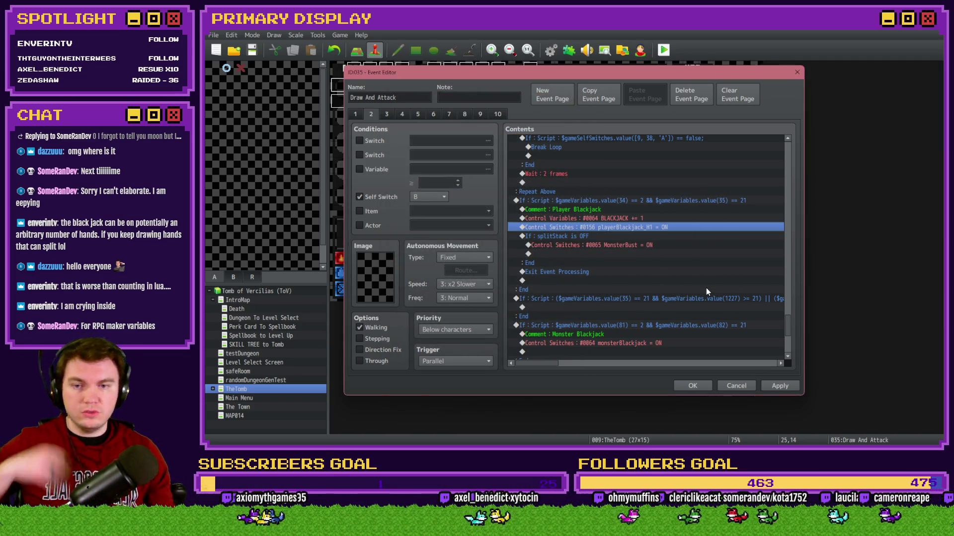
Change the split branch's script to check $gameSwitches.value(156) instead of the variable
click(602, 300)
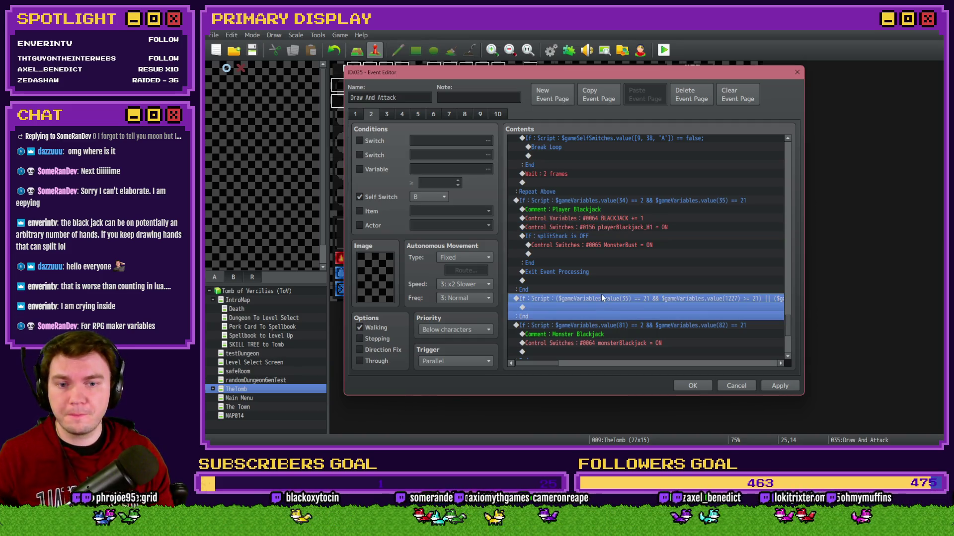
double_click(601, 298)
mouse_move(609, 290)
mouse_down()
mouse_move(681, 290)
mouse_move(653, 290)
mouse_up()
click(680, 291)
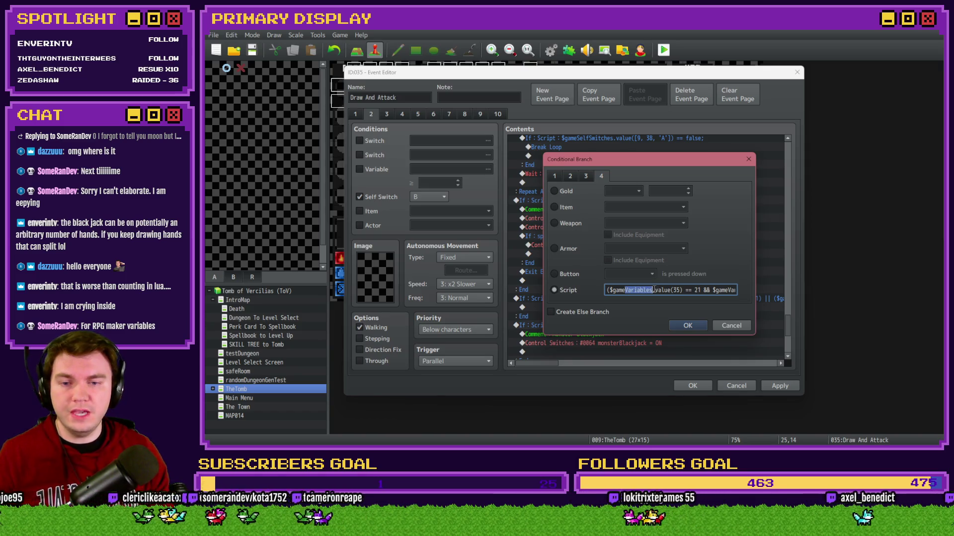
text(Switches)
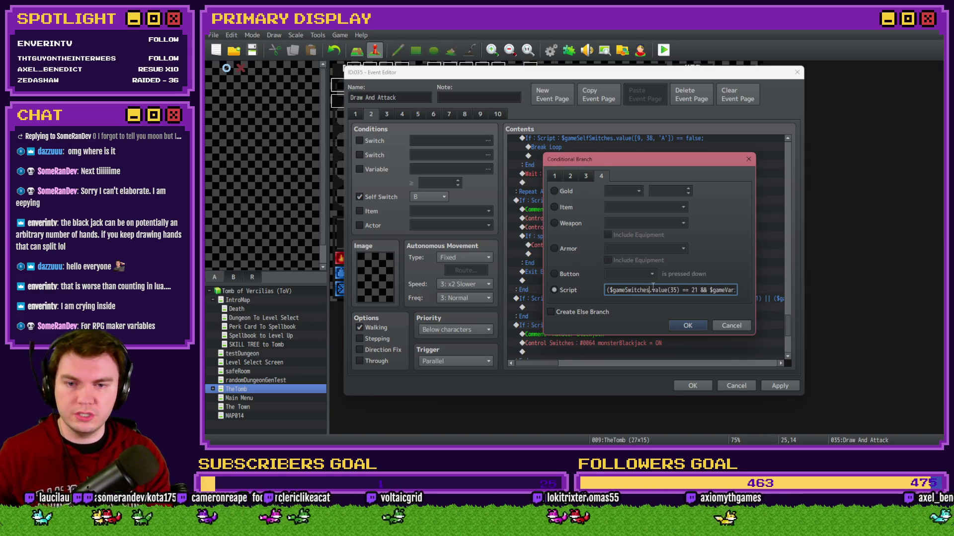
key(Delete)
key(Delete)
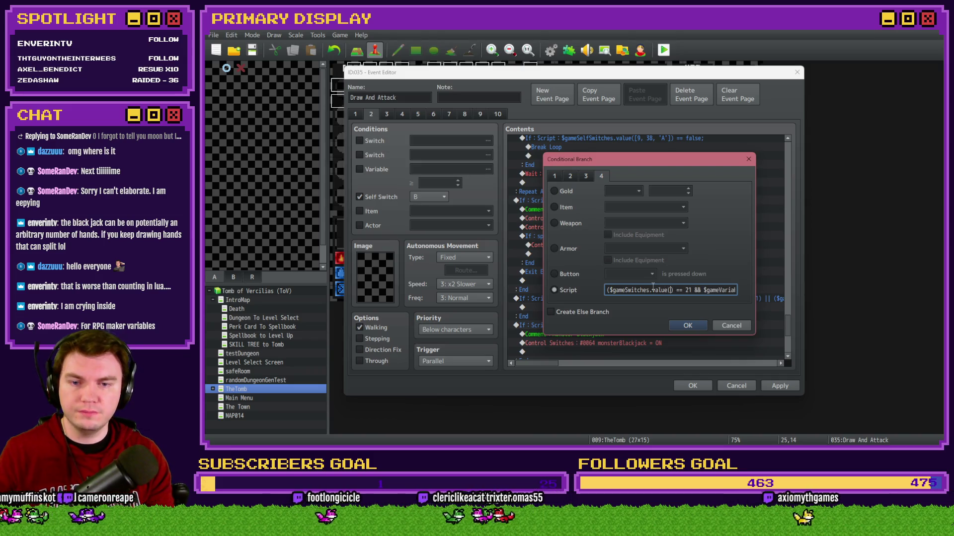
mouse_move(674, 161)
mouse_down()
mouse_move(523, 244)
mouse_move(615, 259)
mouse_move(640, 244)
mouse_up()
text(156)
Make the condition require == true and change >= 21 to > 21
double_click(664, 371)
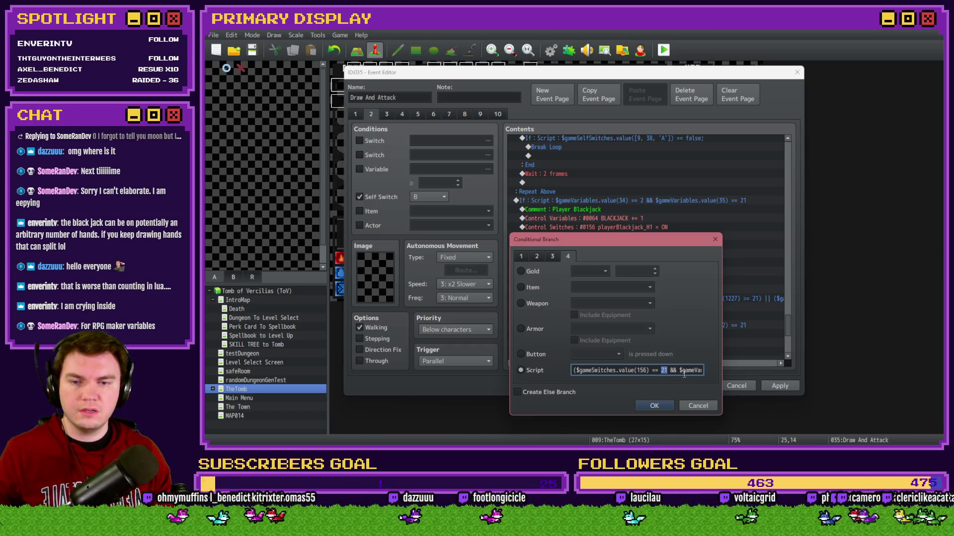
text(true)
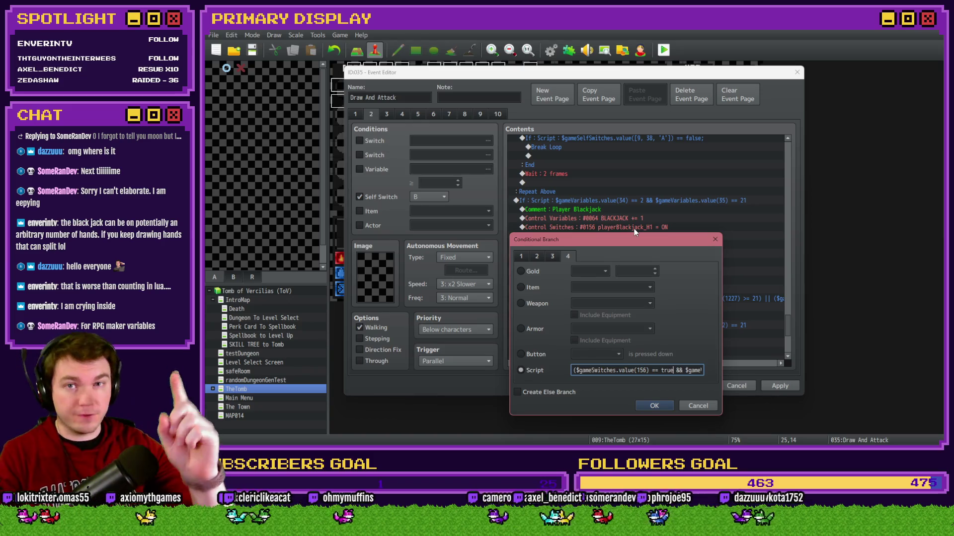
key(Right)
key(Right)
key(Right)
key(Right)
key(Right)
key(Right)
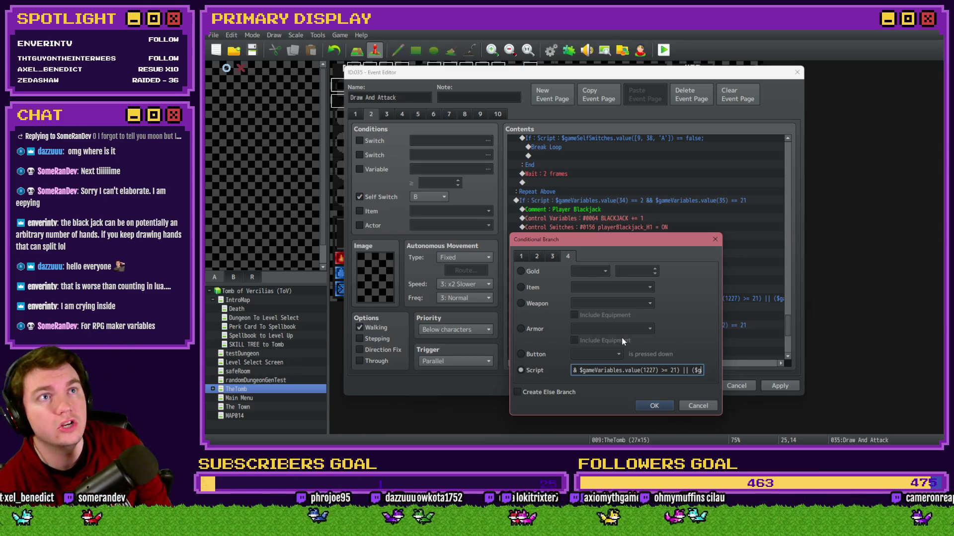
click(665, 372)
key(BackSpace)
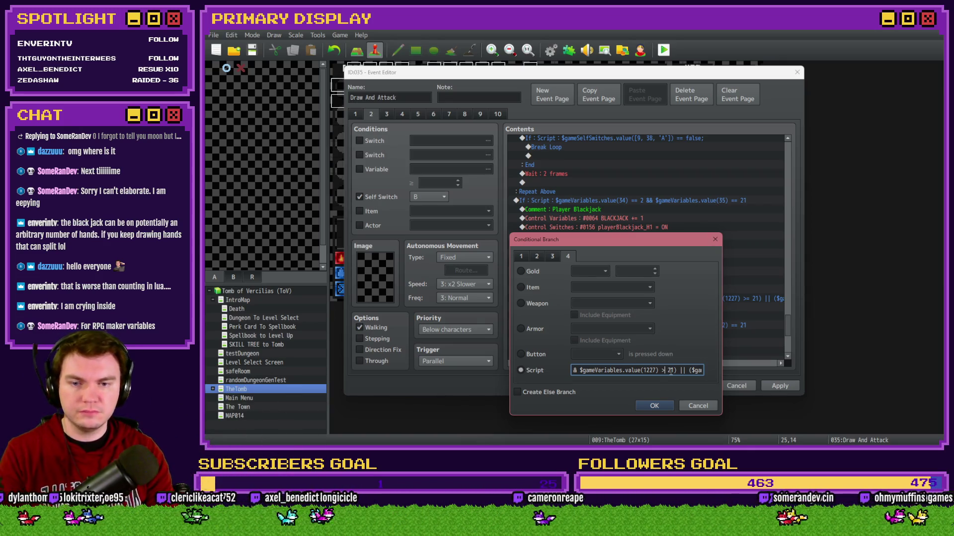
key(Return)
key(Return)
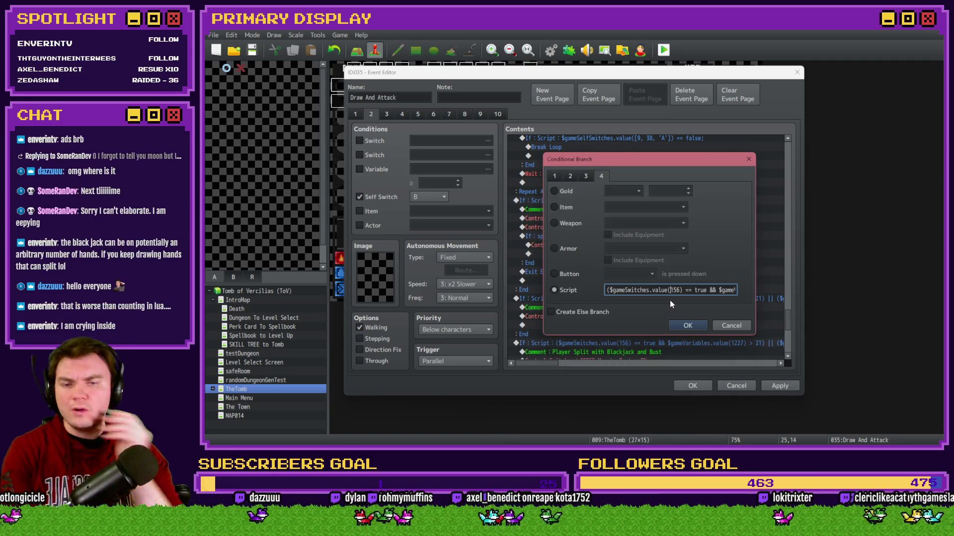
Review the MonsterBust command in the split branch, then save and close the event
click(724, 326)
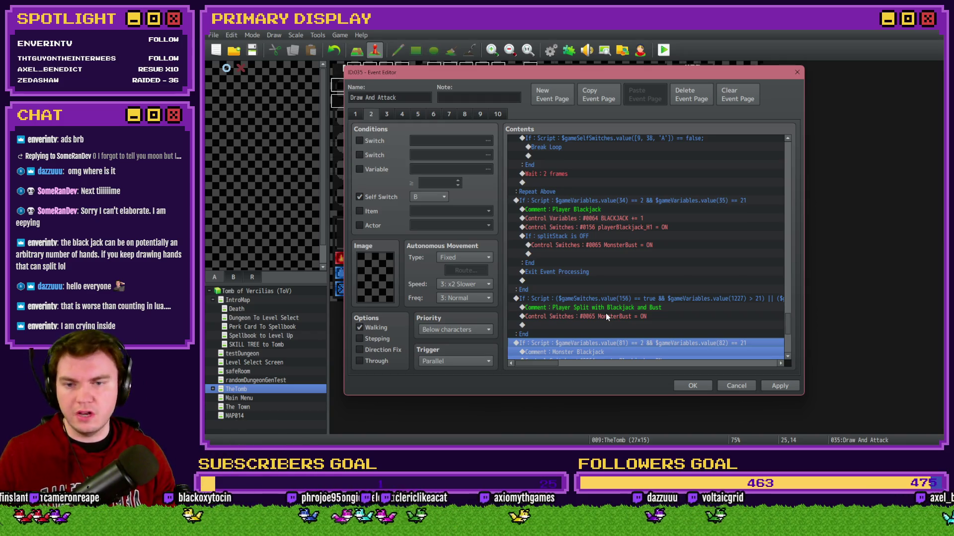
click(615, 317)
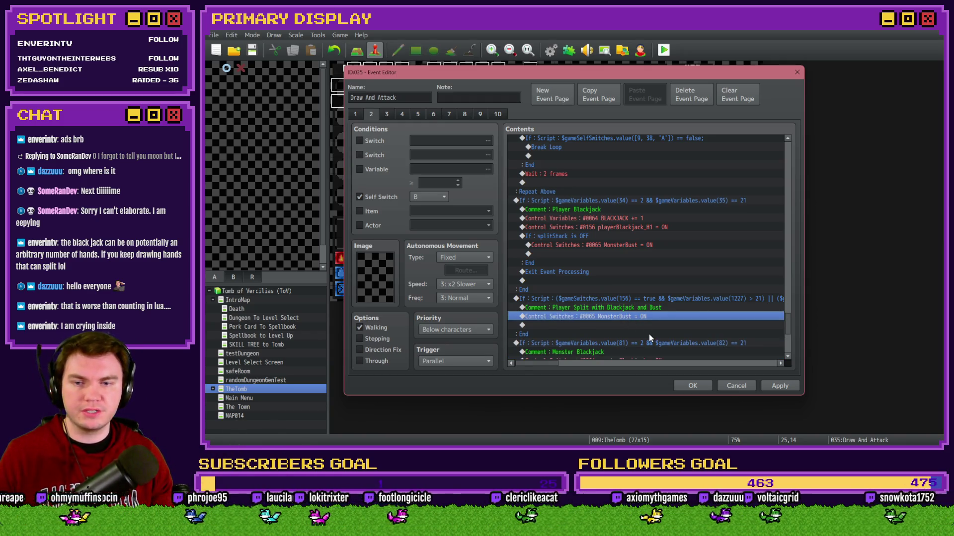
click(692, 386)
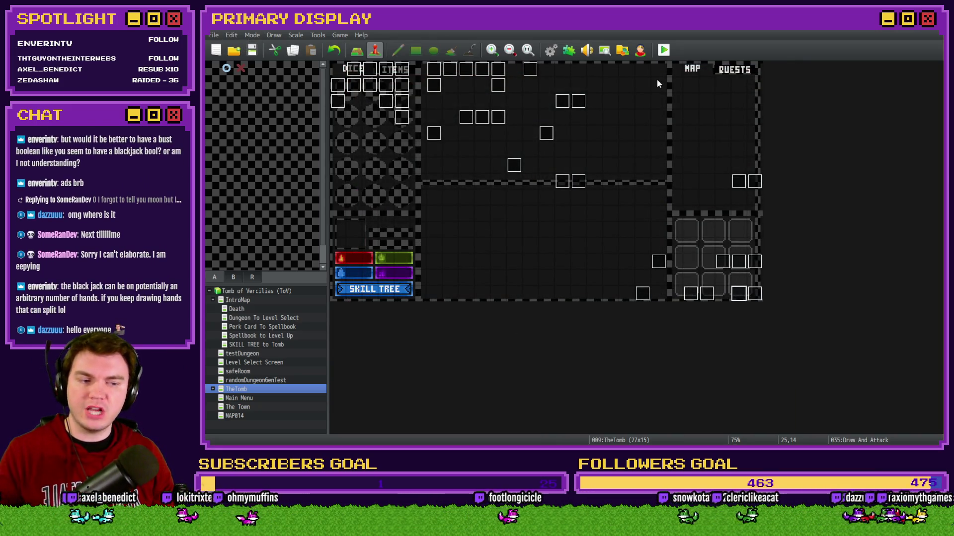
Playtest with the Mathra's Ale Soaked Gauntlets perk card and step into the orc encounter
click(665, 51)
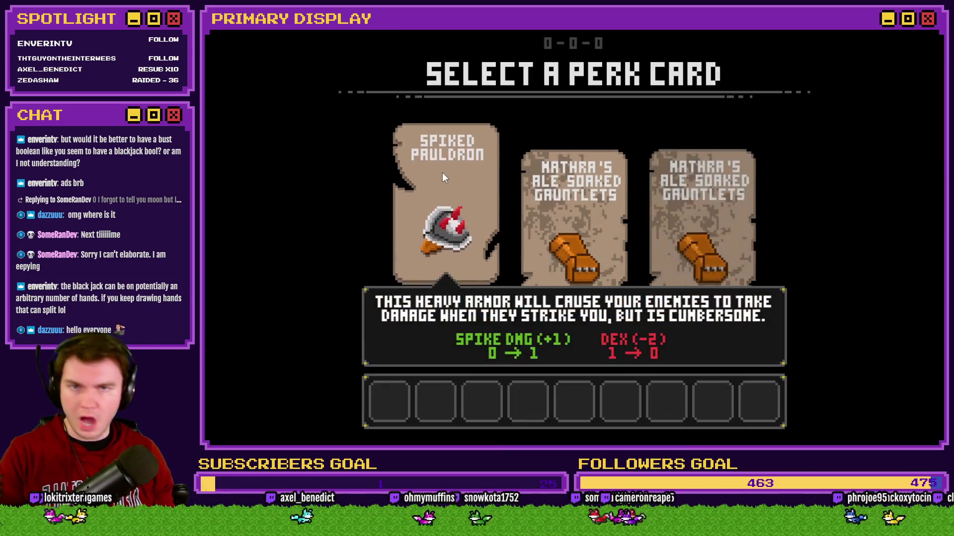
click(564, 218)
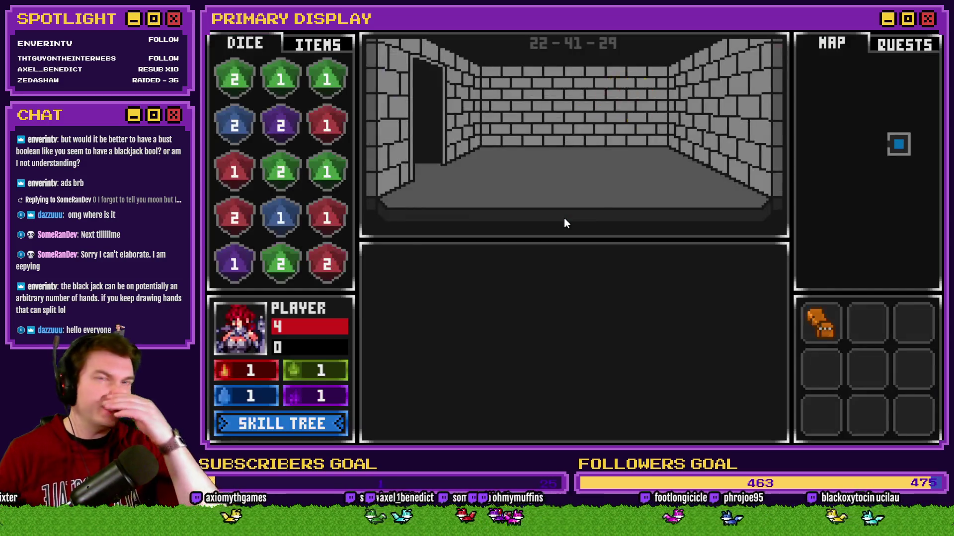
key(w)
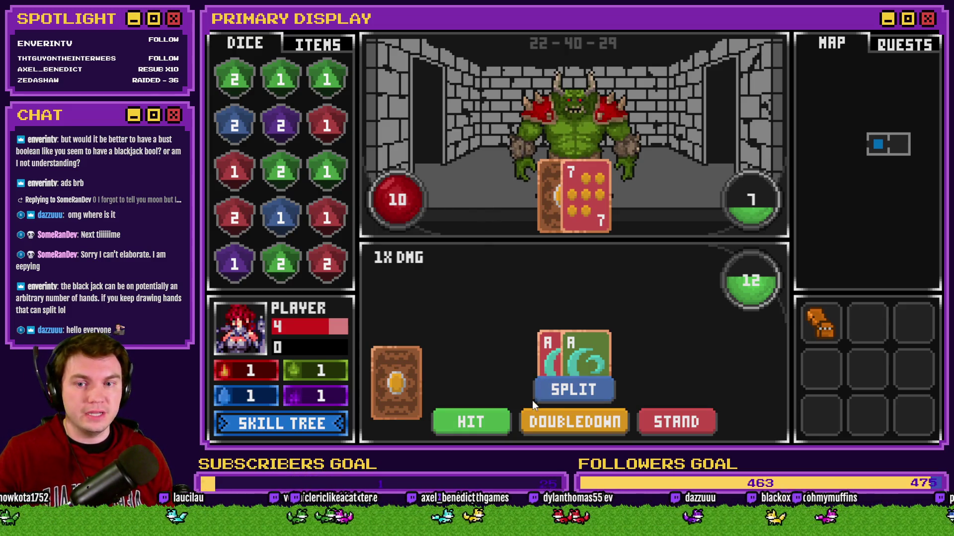
Split the aces, deal cards to the lower hand until it busts at 28, then end the playtest
click(553, 396)
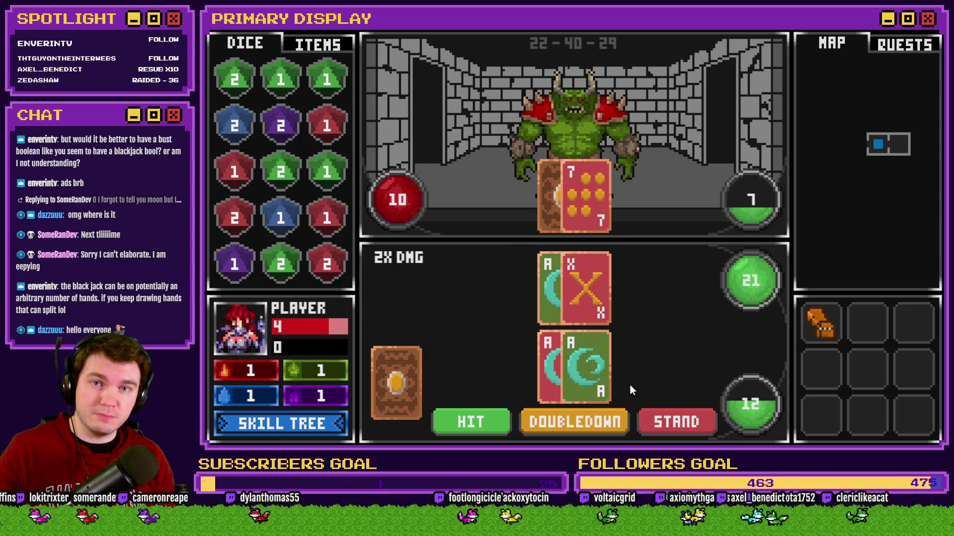
click(490, 426)
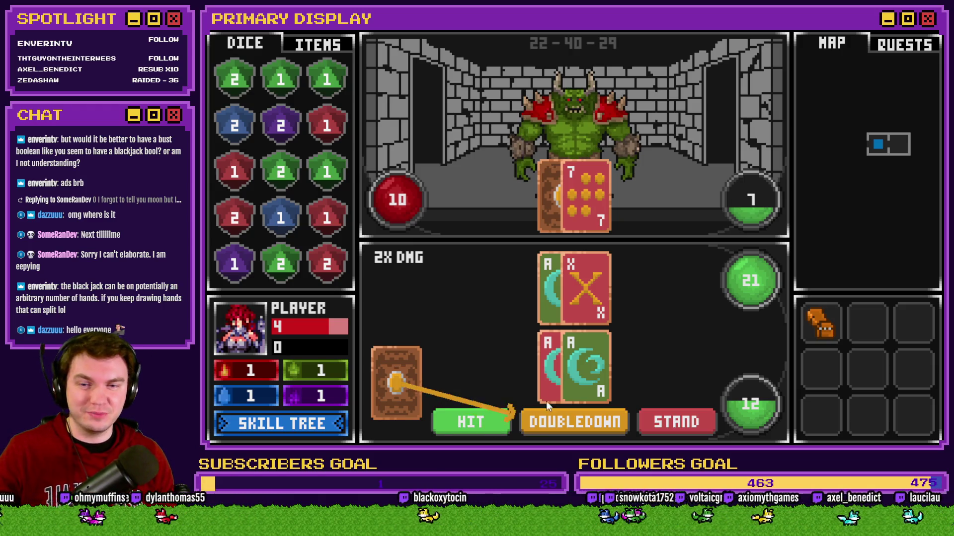
click(564, 379)
click(484, 413)
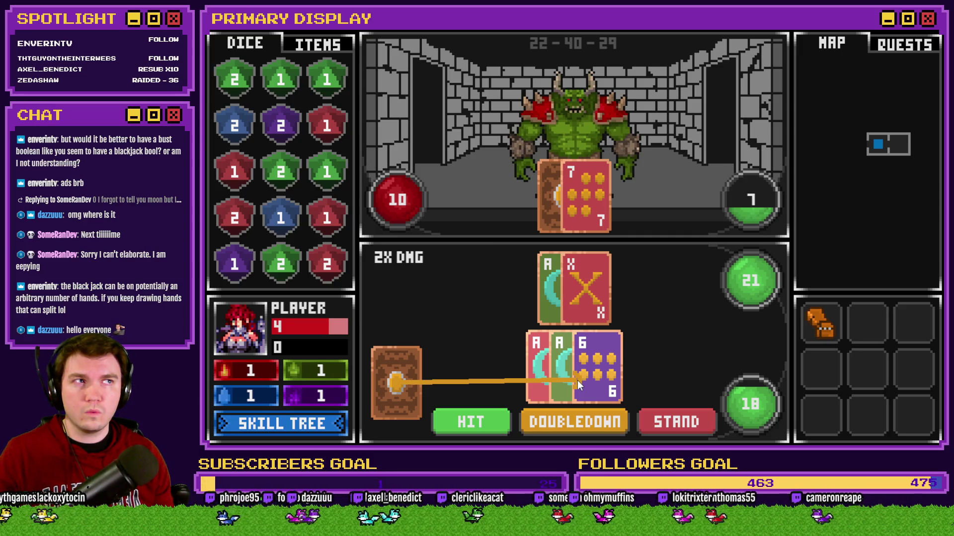
drag(577, 380, 577, 379)
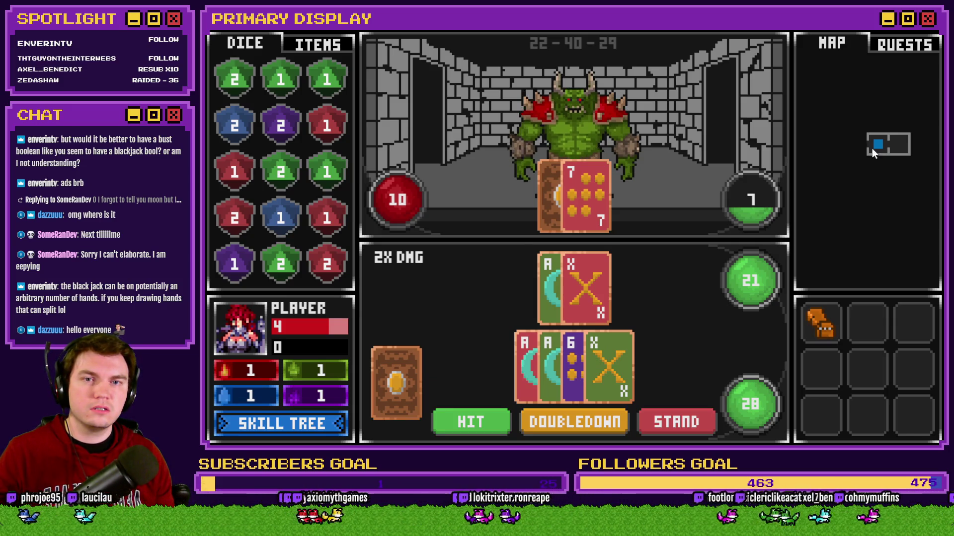
click(928, 31)
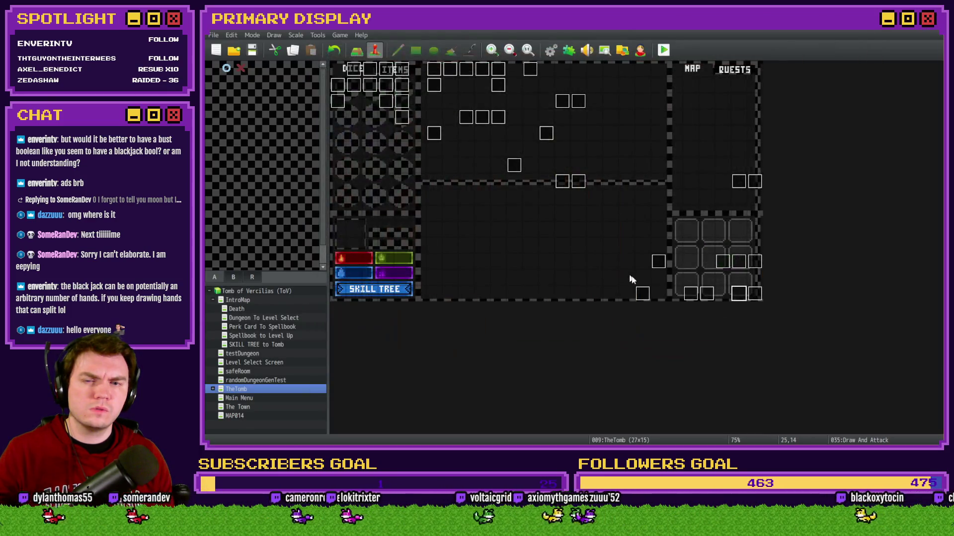
On Draw And Attack page 2, select the stand = ON and Self Switch B = OFF commands
double_click(740, 295)
click(371, 114)
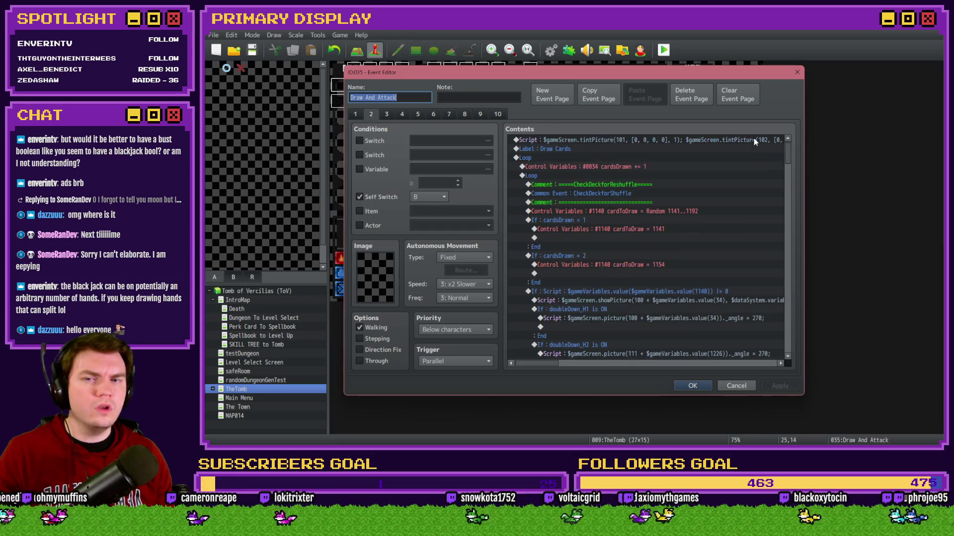
drag(790, 159, 785, 339)
scroll(785, 336, down, 2)
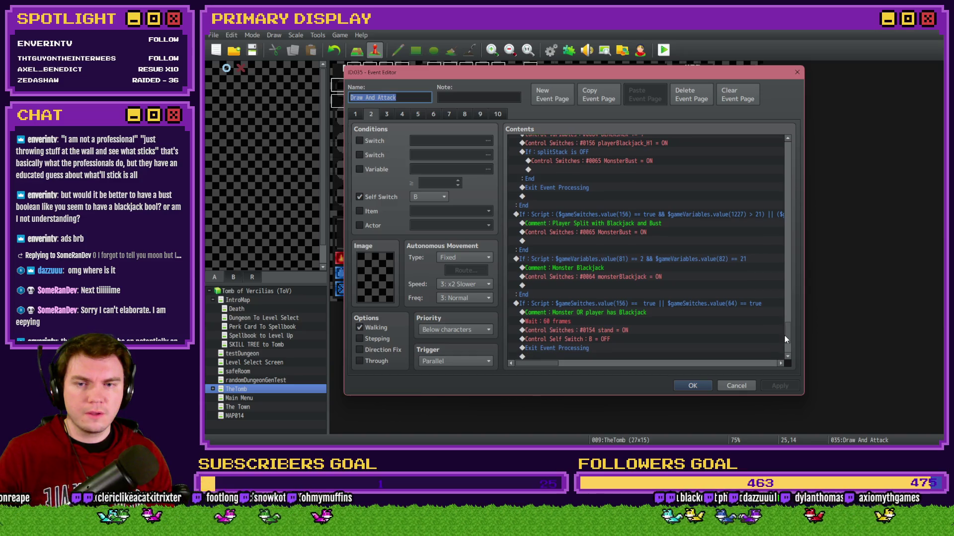
click(630, 287)
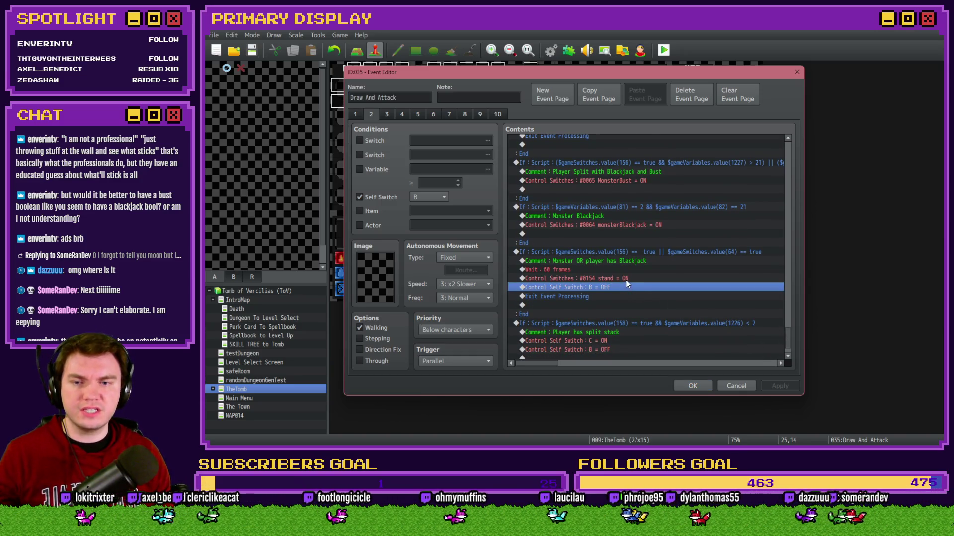
key(shift+Up)
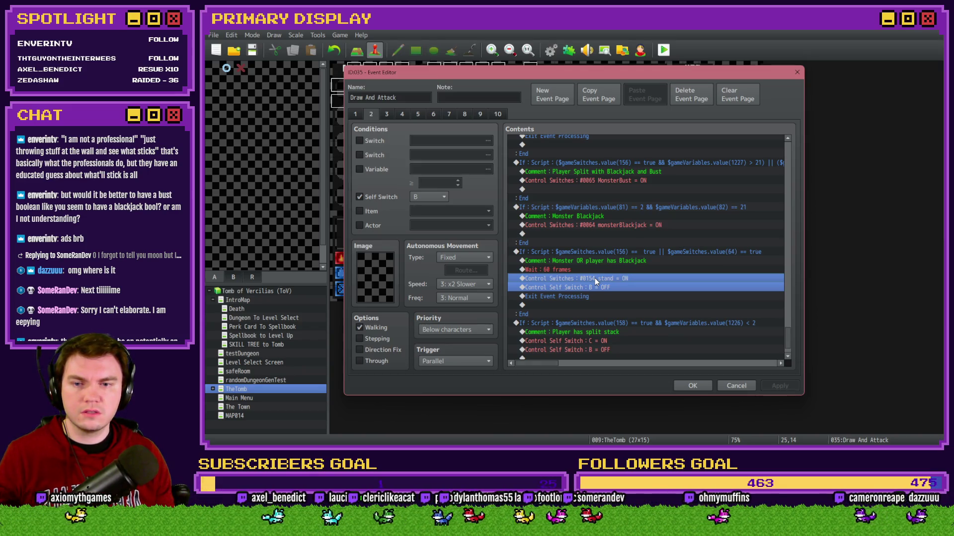
scroll(606, 316, up, 3)
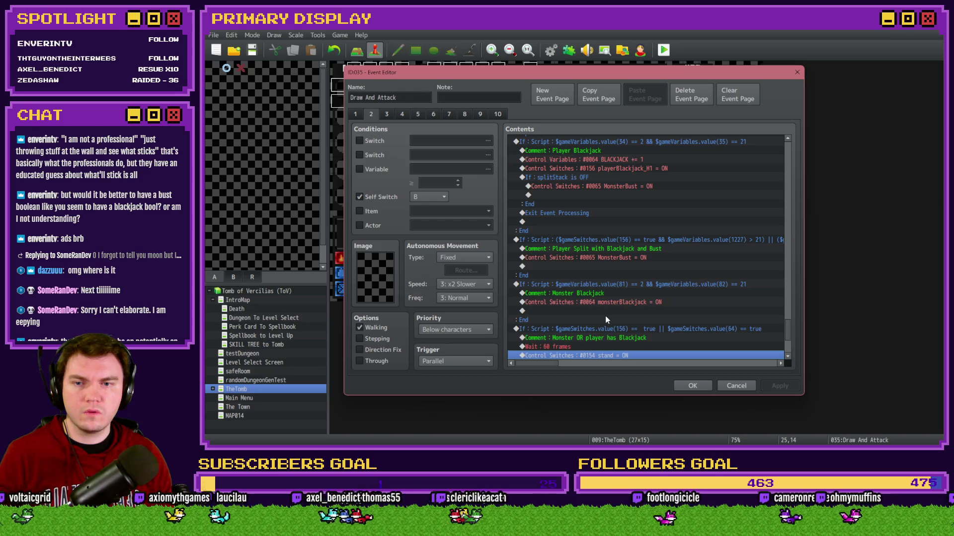
click(607, 241)
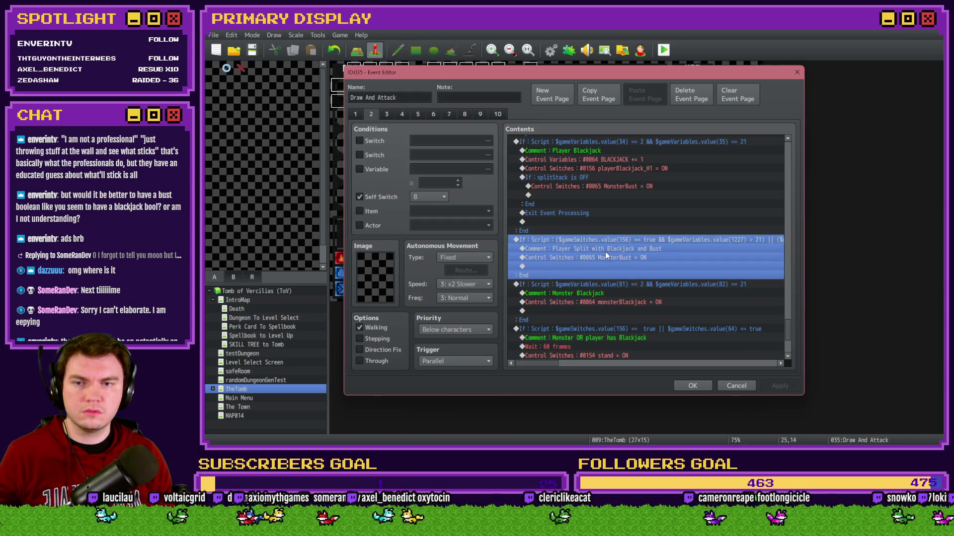
Replace the split branch's MonsterBust command with the pasted stand = ON and Self Switch B = OFF
click(605, 250)
click(607, 258)
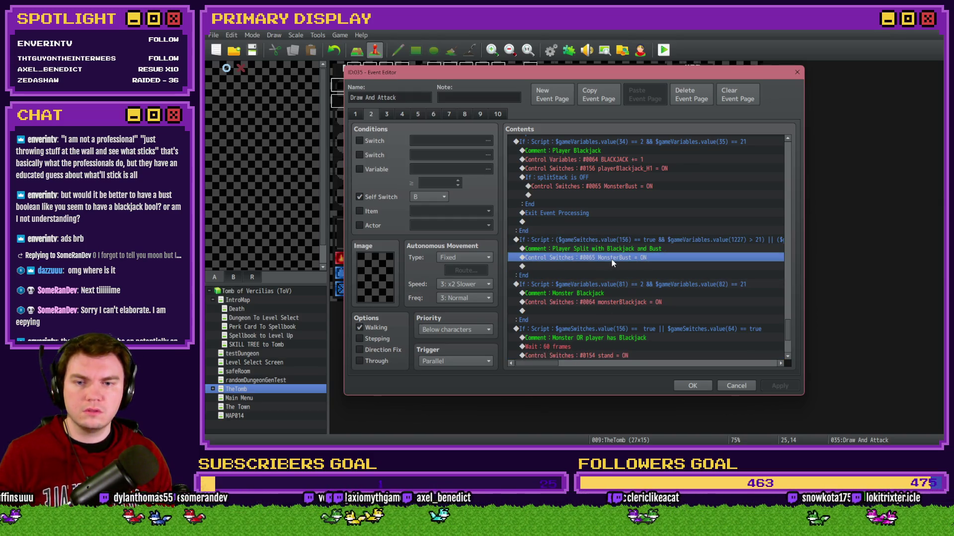
key(Delete)
key(ctrl+v)
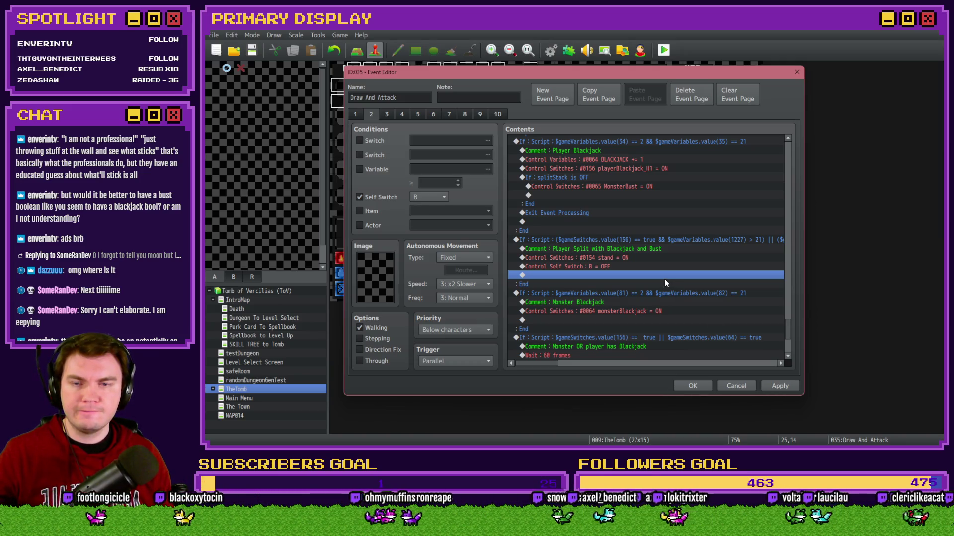
Add a Flash Screen command above stand, intensity 51 and duration 30 frames
click(637, 240)
click(644, 257)
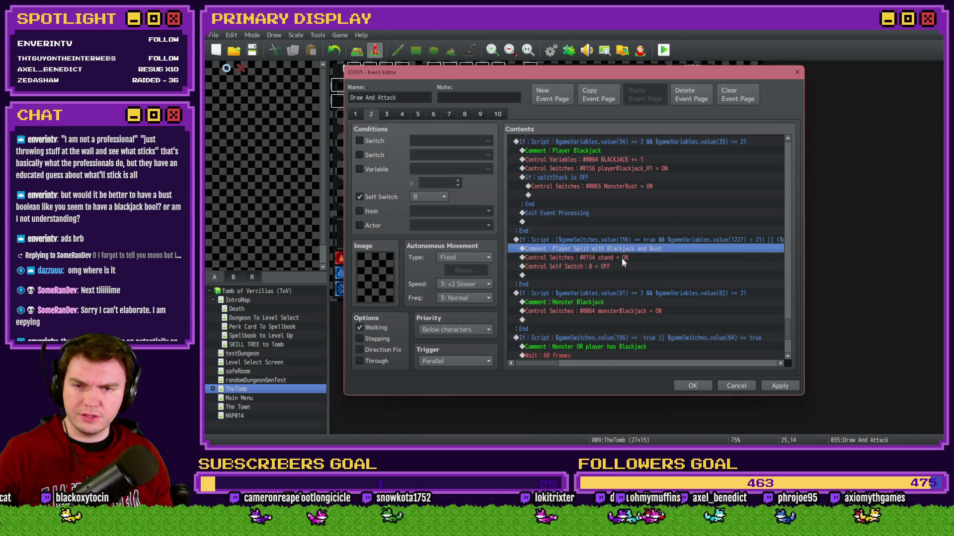
double_click(602, 222)
click(557, 116)
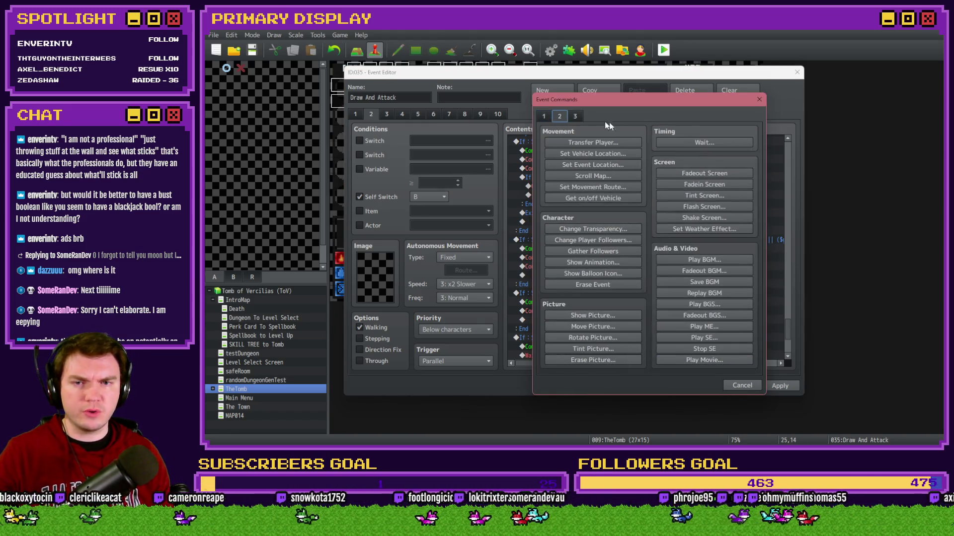
click(715, 208)
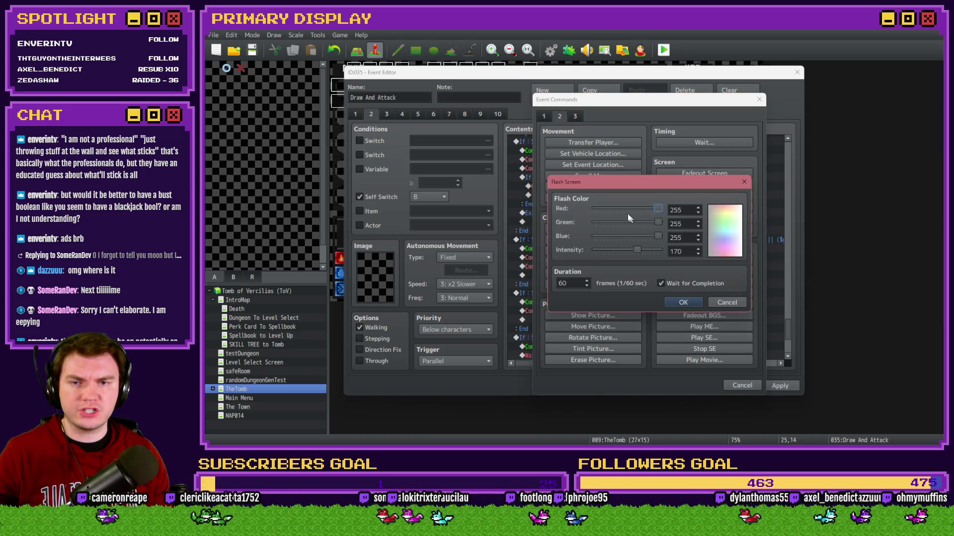
click(606, 251)
double_click(567, 283)
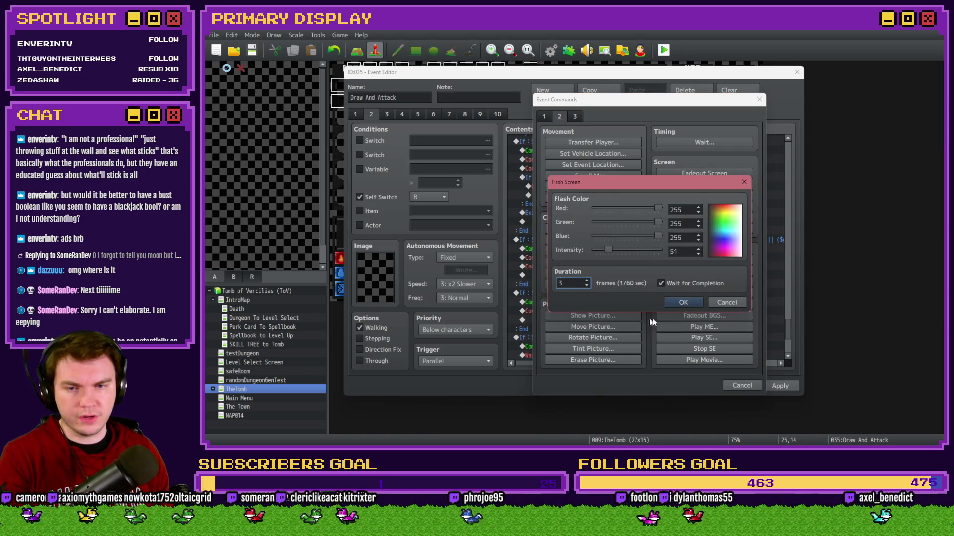
text(30)
click(685, 302)
click(691, 386)
click(663, 50)
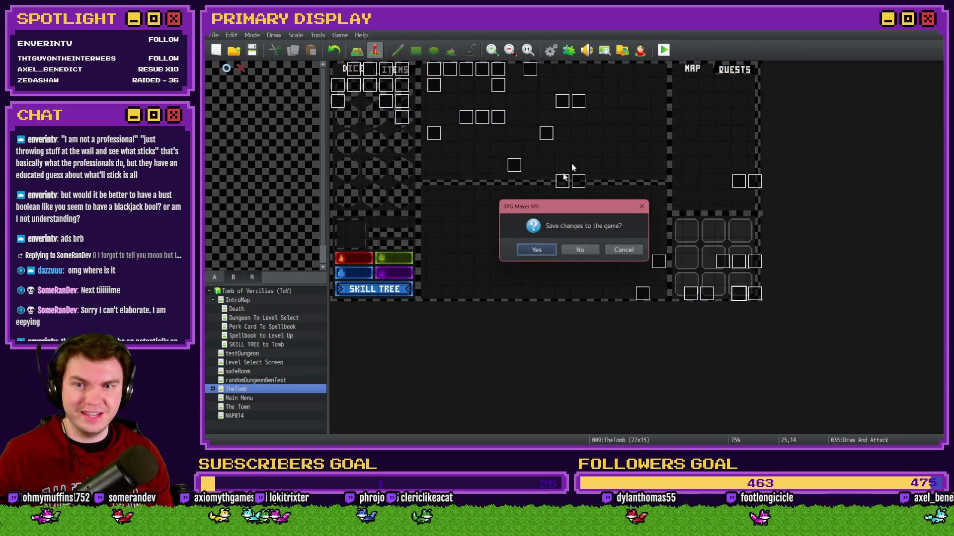
Save, playtest with a perk card, split the aces and hit twice, reaching 21 and 24
click(536, 250)
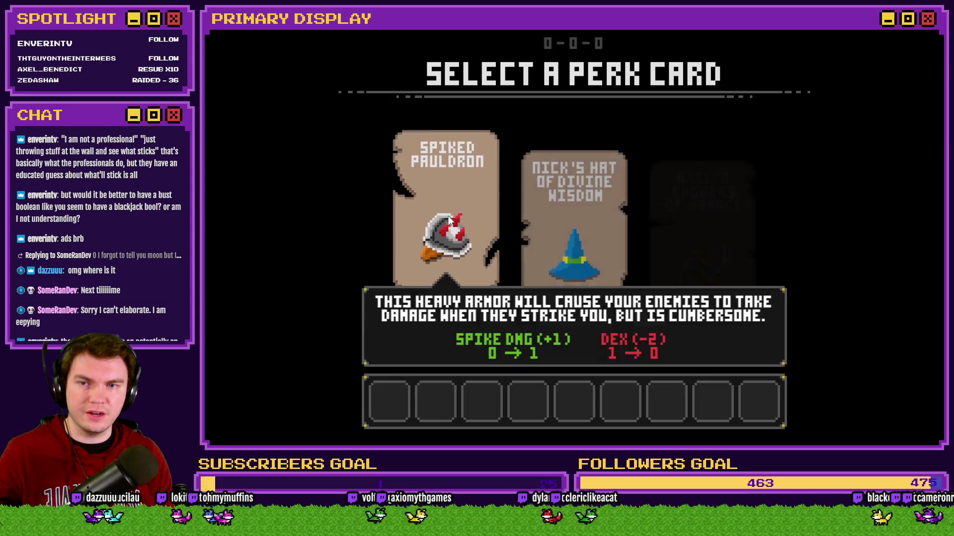
click(463, 201)
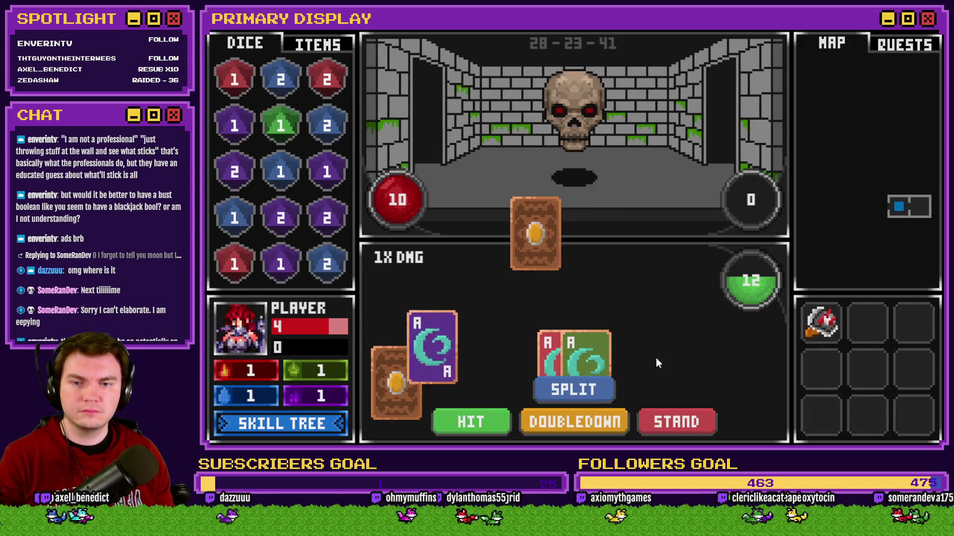
click(594, 391)
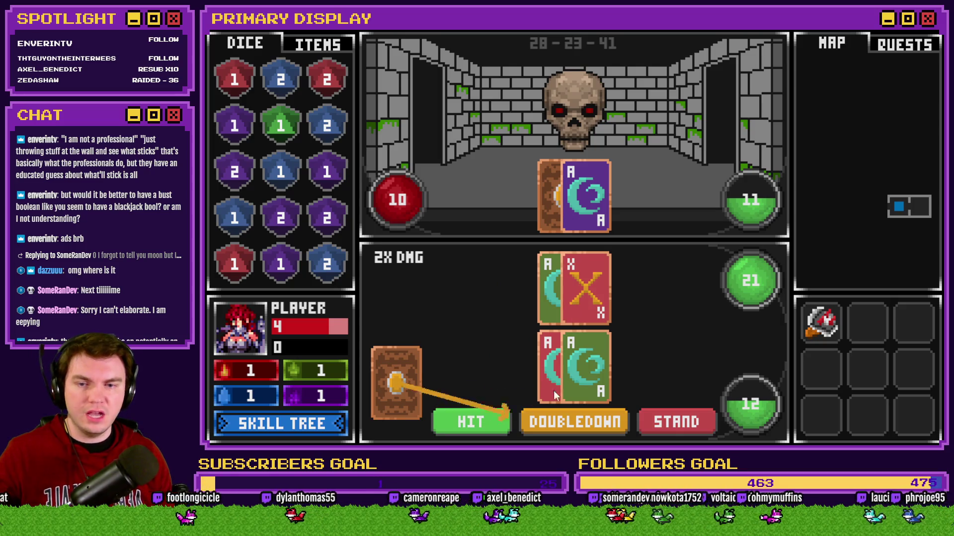
click(500, 422)
click(500, 422)
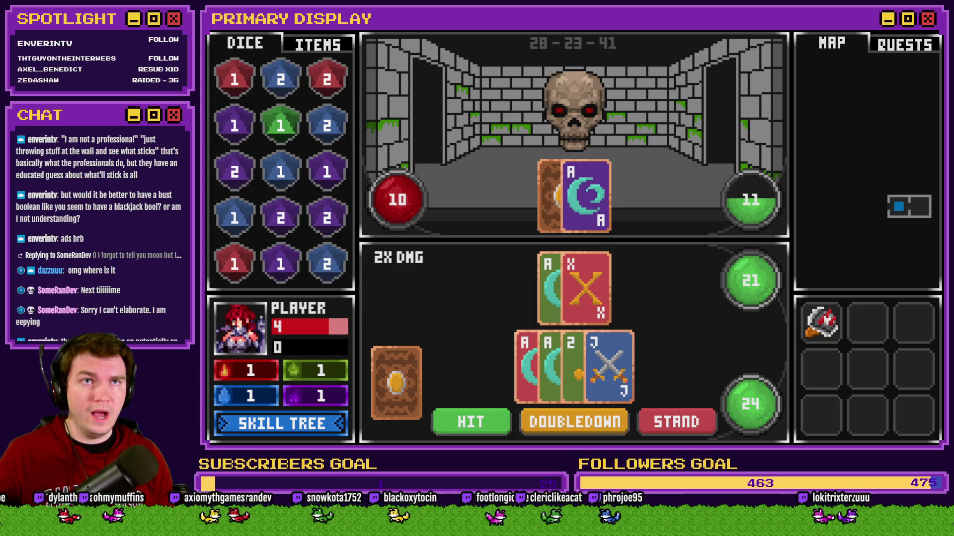
key(F4)
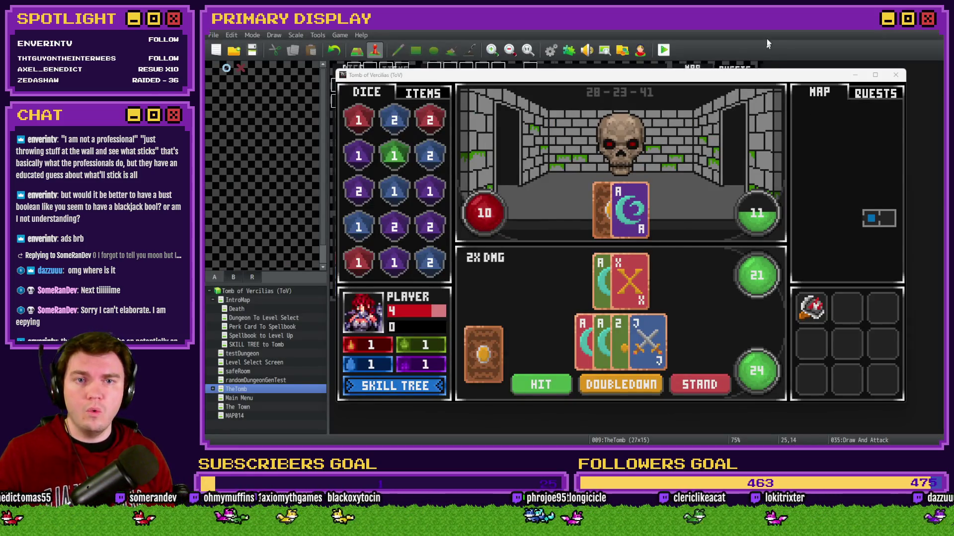
Reopen the Draw And Attack event and scroll down its command list
click(767, 44)
double_click(738, 294)
scroll(646, 248, down, 3)
scroll(774, 334, down, 10)
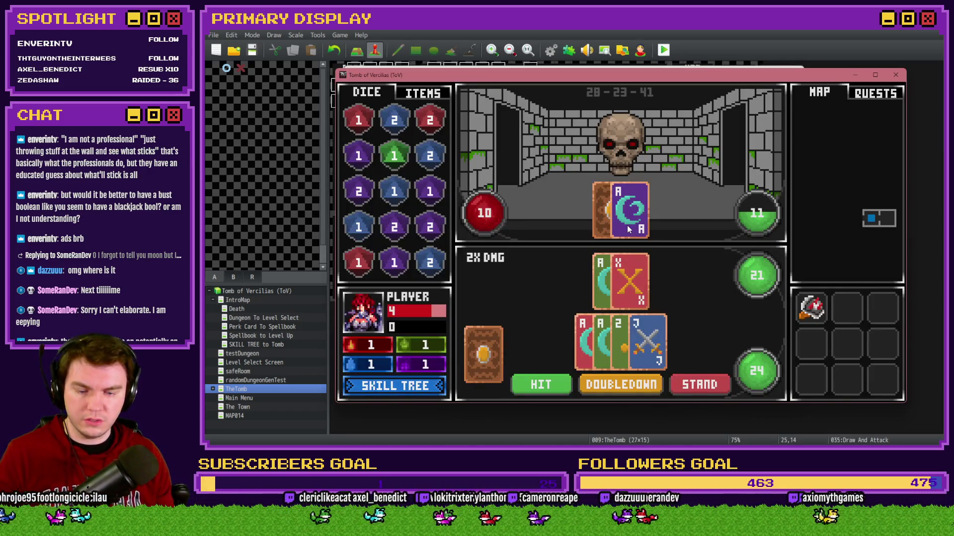
Check switches 0161–0170 in the playtest debug view, then return to the event editor
key(F9)
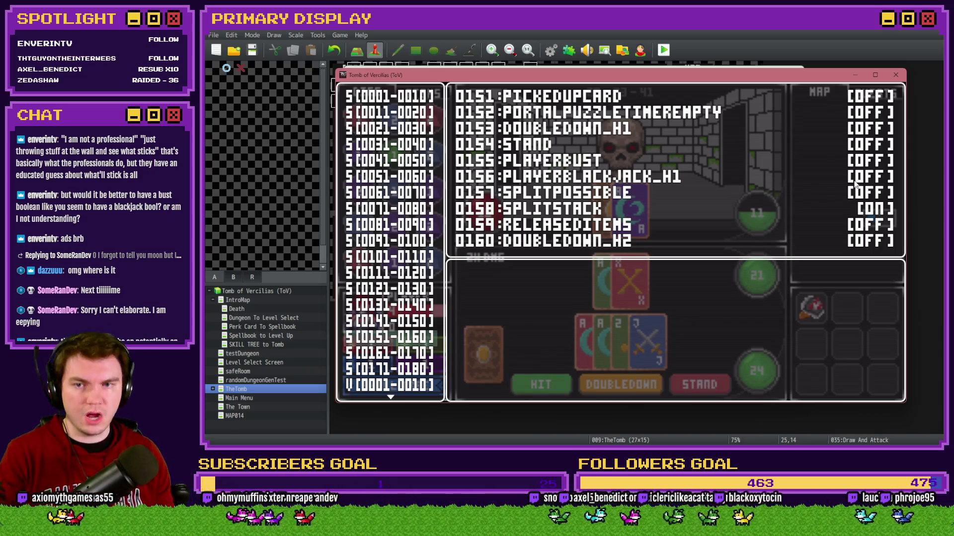
key(Down)
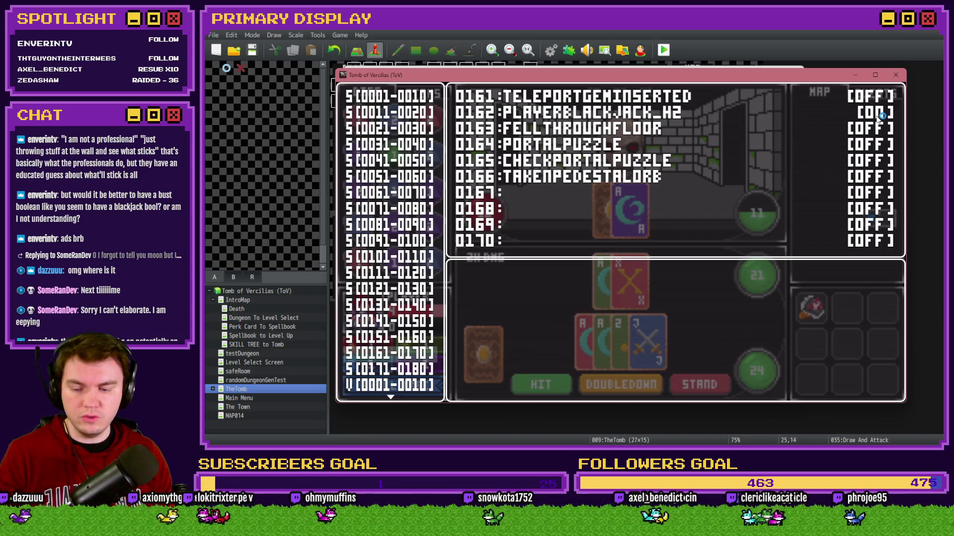
key(alt+Tab)
click(816, 248)
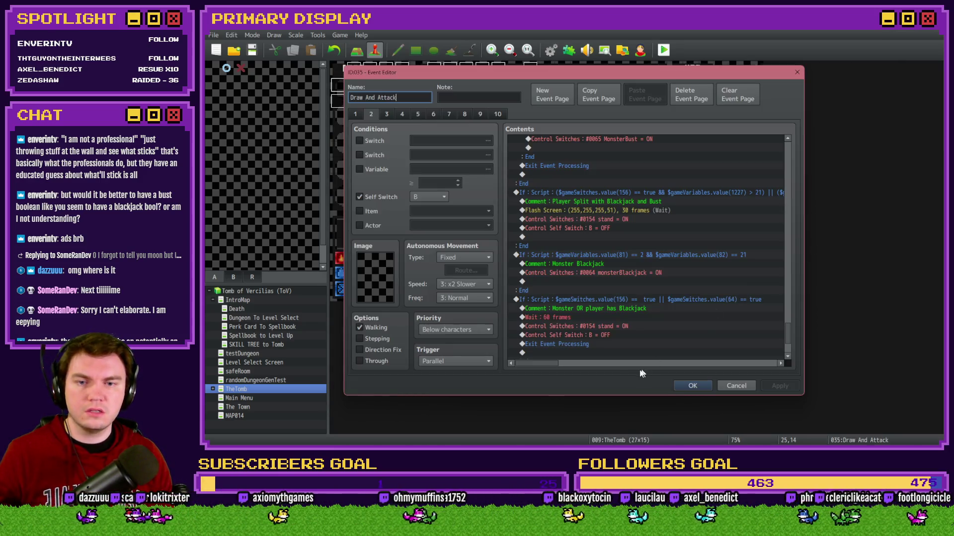
Show debug variables 0031–0040, with CARDTOTALVALUE 24 and CARDSDRAWN 4
drag(549, 365, 594, 368)
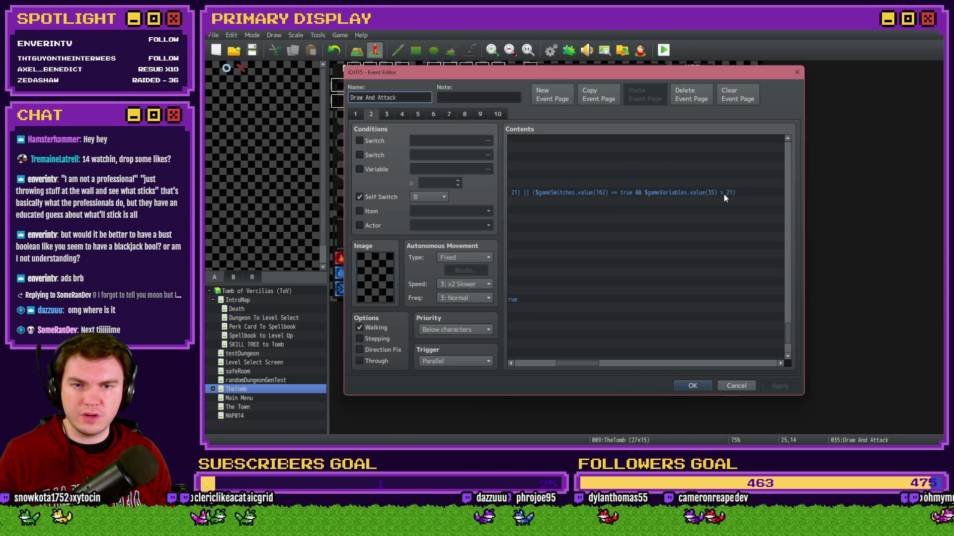
key(alt+Tab)
key(Down)
key(Down)
key(Down)
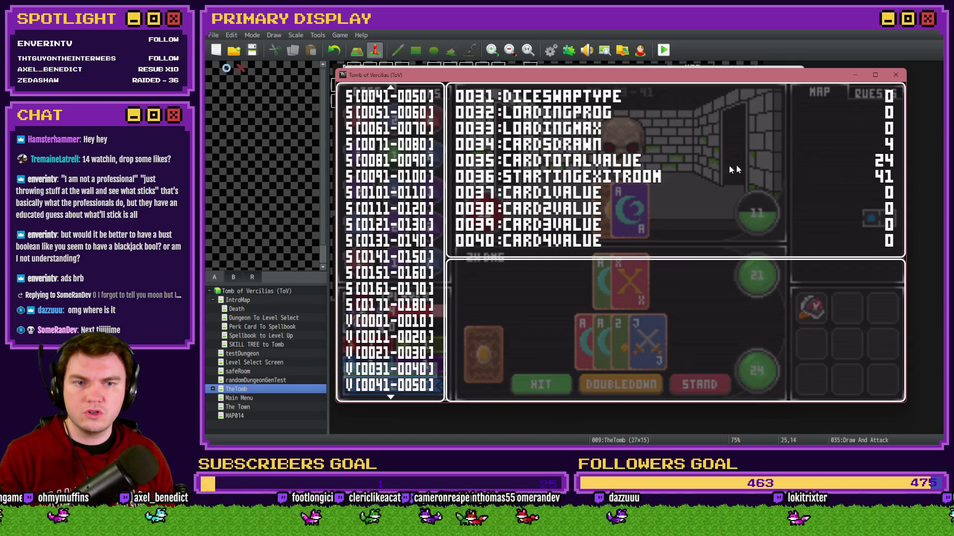
Go back to page 2 of Draw And Attack and scroll left to the start of the script lines
key(alt+Tab)
key(alt+Tab)
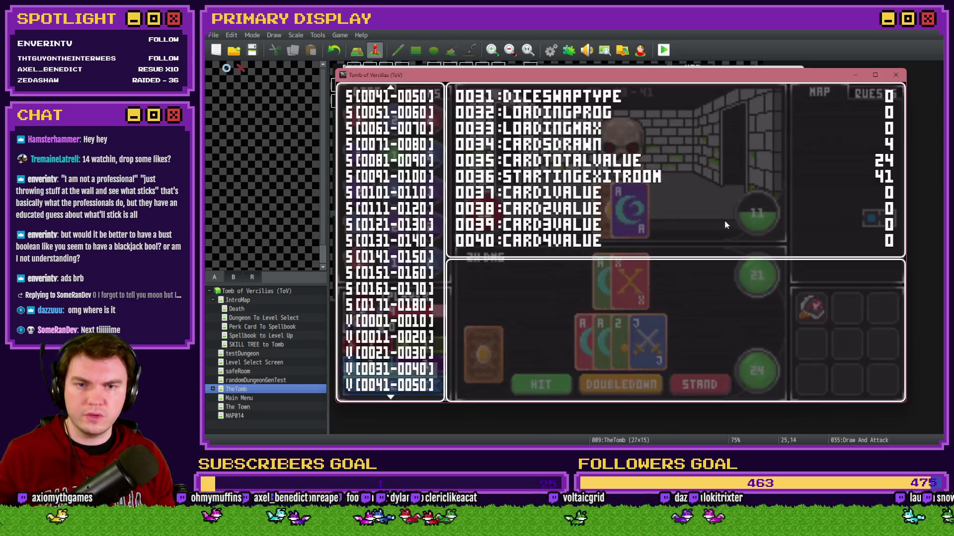
key(alt+Tab)
drag(584, 368, 546, 363)
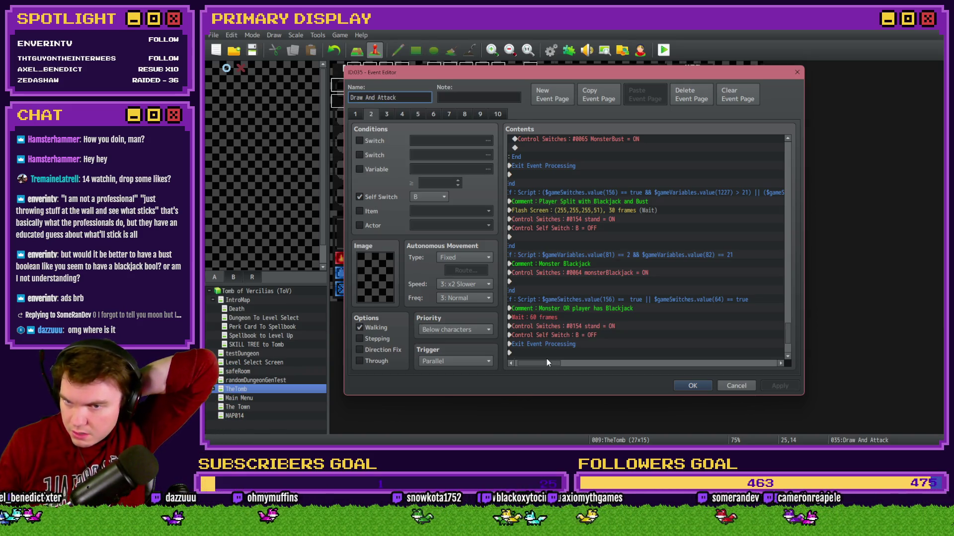
Select the entire split blackjack-and-bust check block on page 2
click(567, 192)
scroll(542, 321, up, 3)
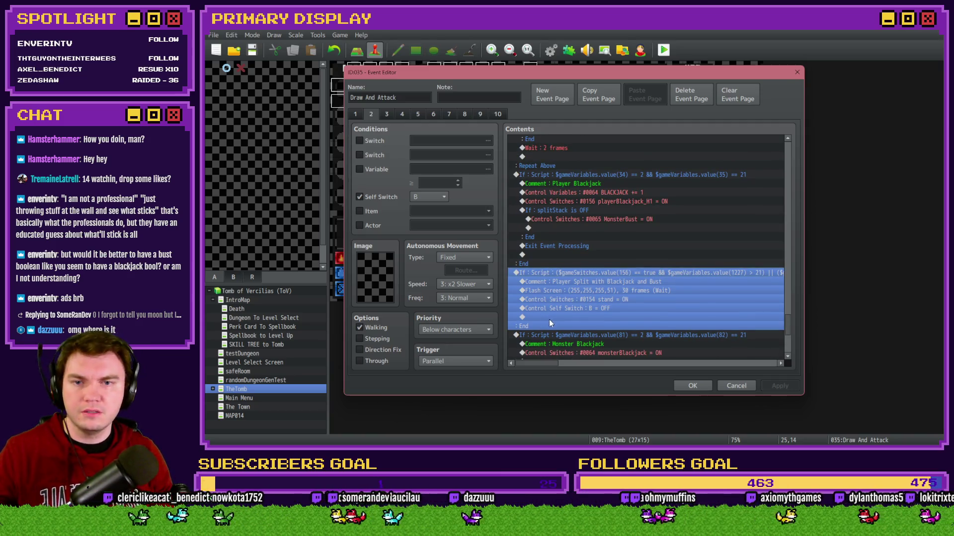
click(561, 212)
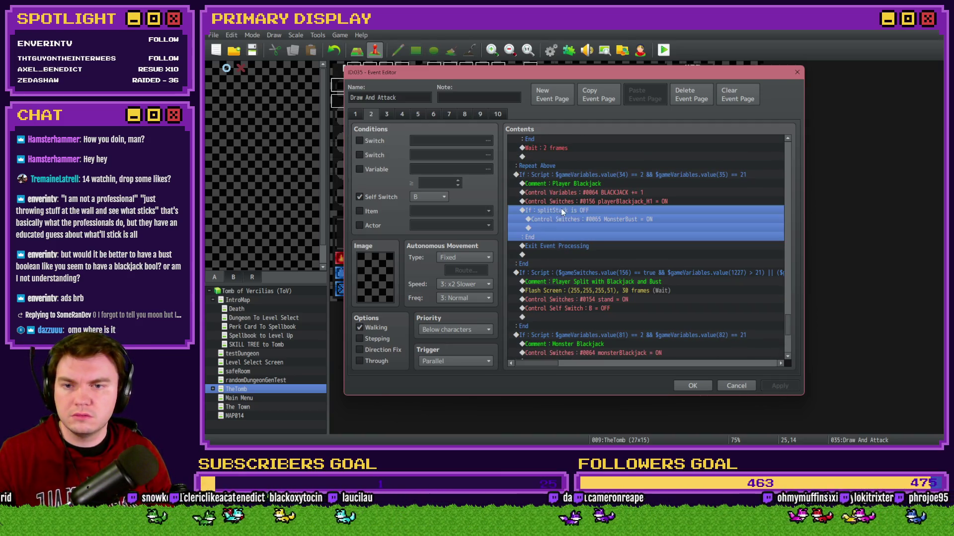
click(579, 184)
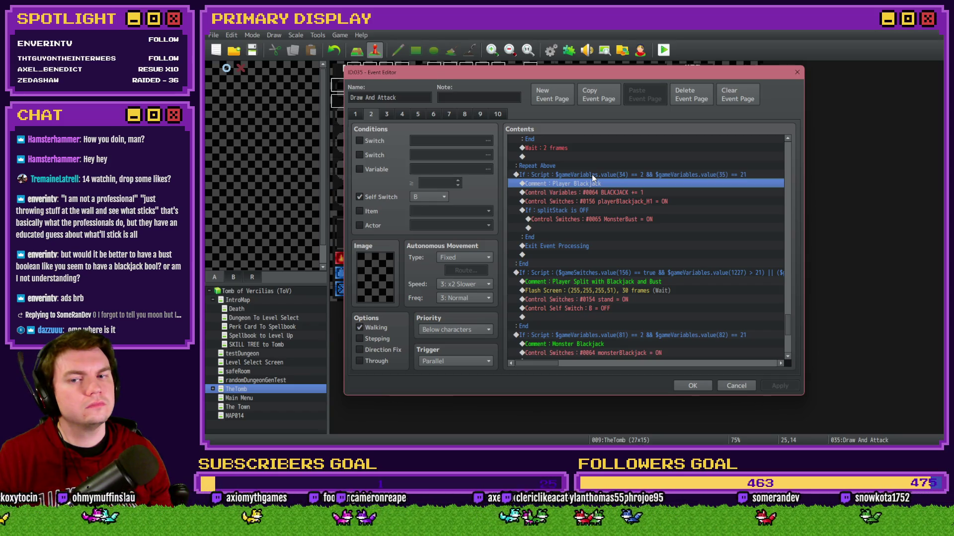
click(619, 272)
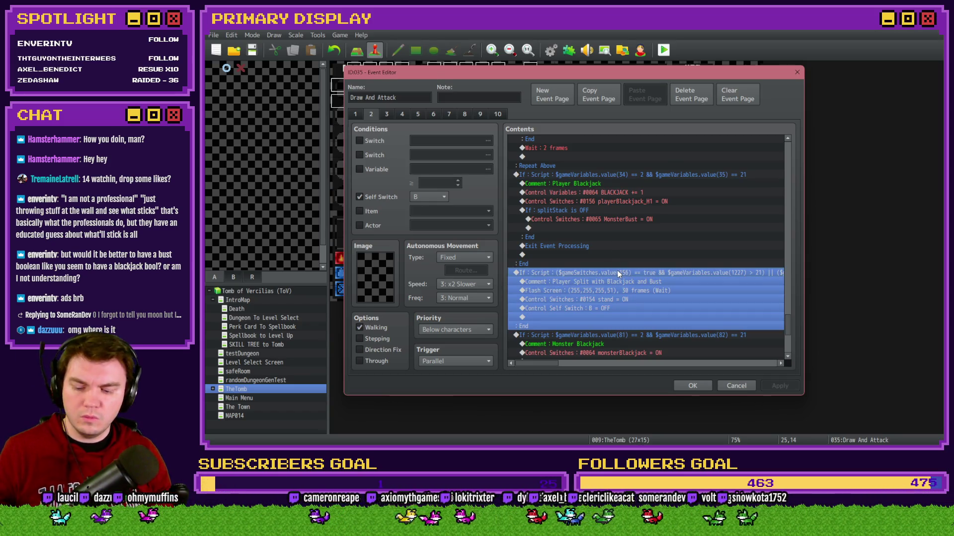
Place it on page 3 at the final self switch line after the Player Blackjack check, then save the event
click(386, 114)
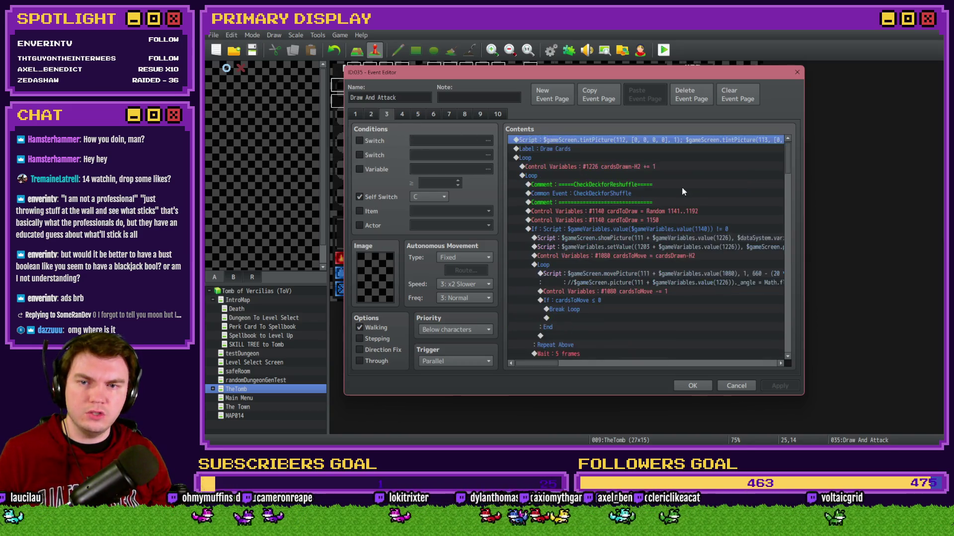
drag(790, 160, 788, 341)
click(612, 231)
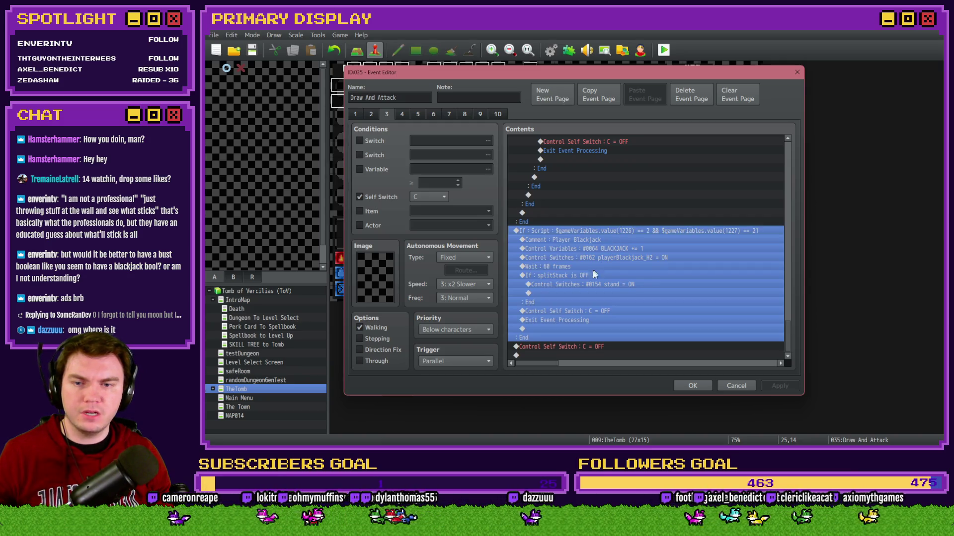
click(596, 347)
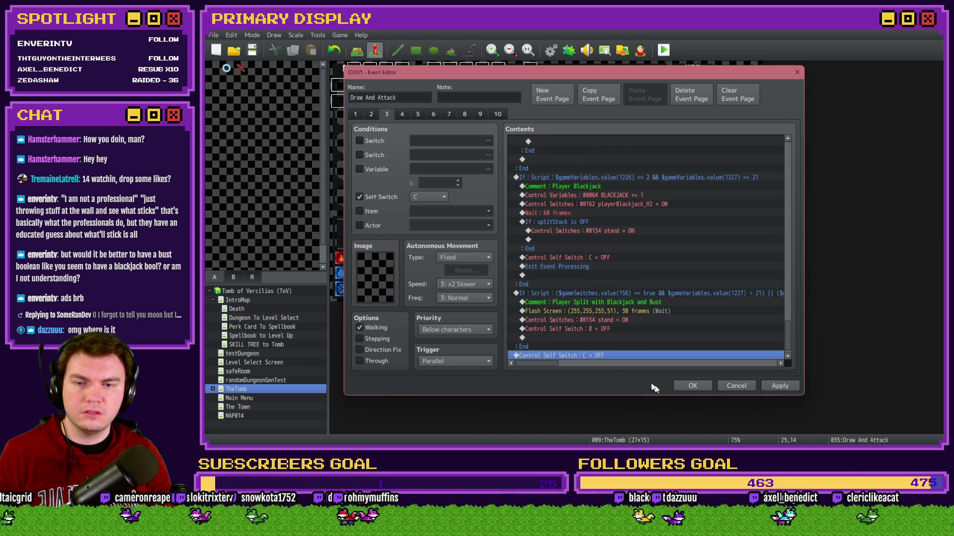
click(696, 385)
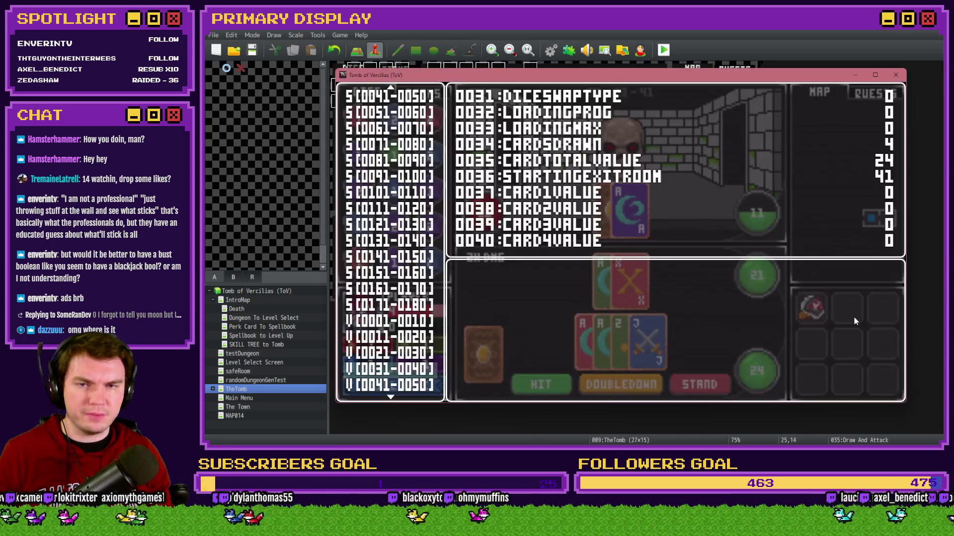
Resume the game, take the Spiked Pauldron perk, and step into the next encounter
key(Escape)
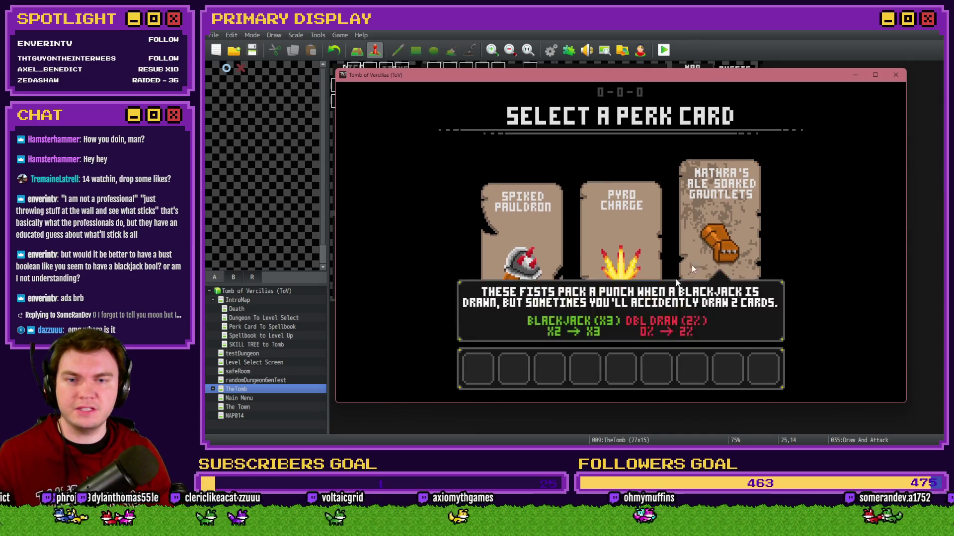
click(527, 249)
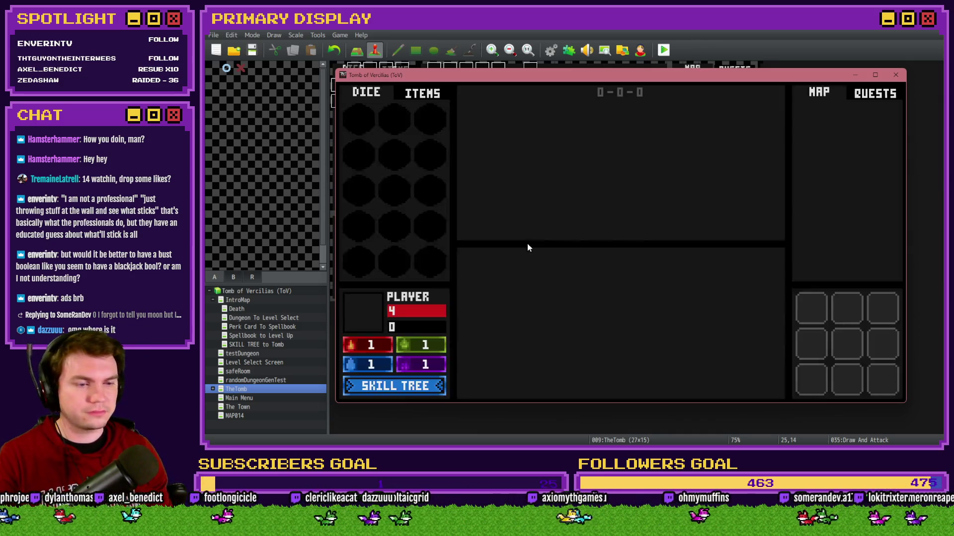
key(Up)
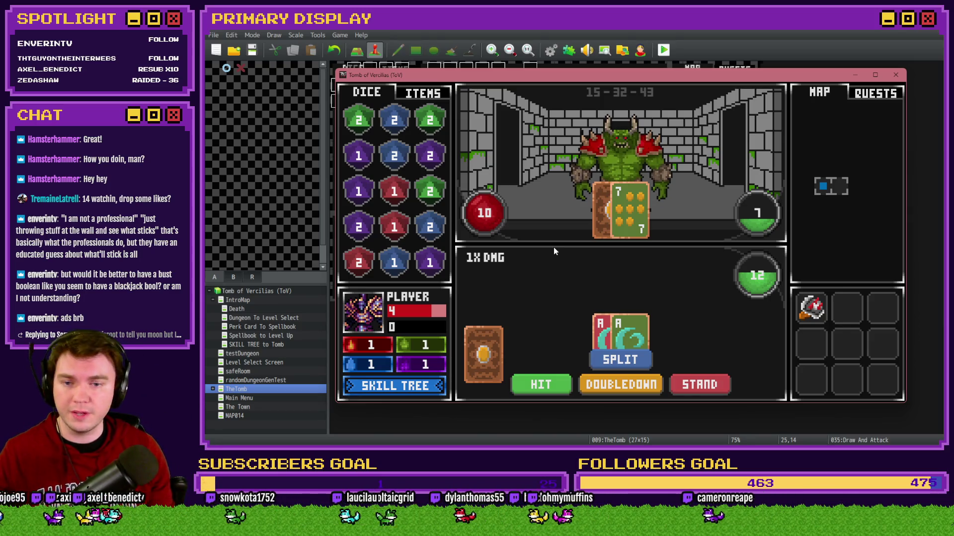
Split the pair of aces, draw the split hand to 21, and close the playtest
click(615, 362)
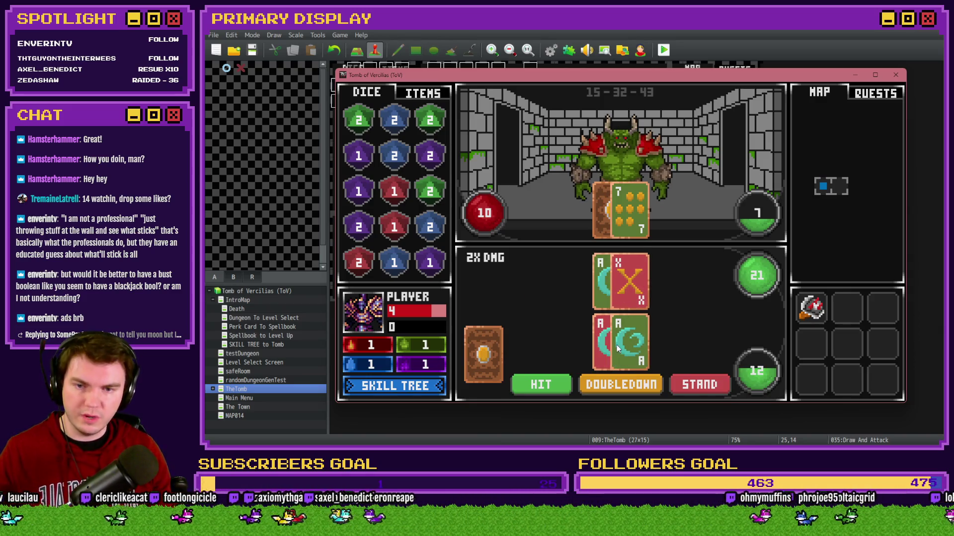
click(561, 383)
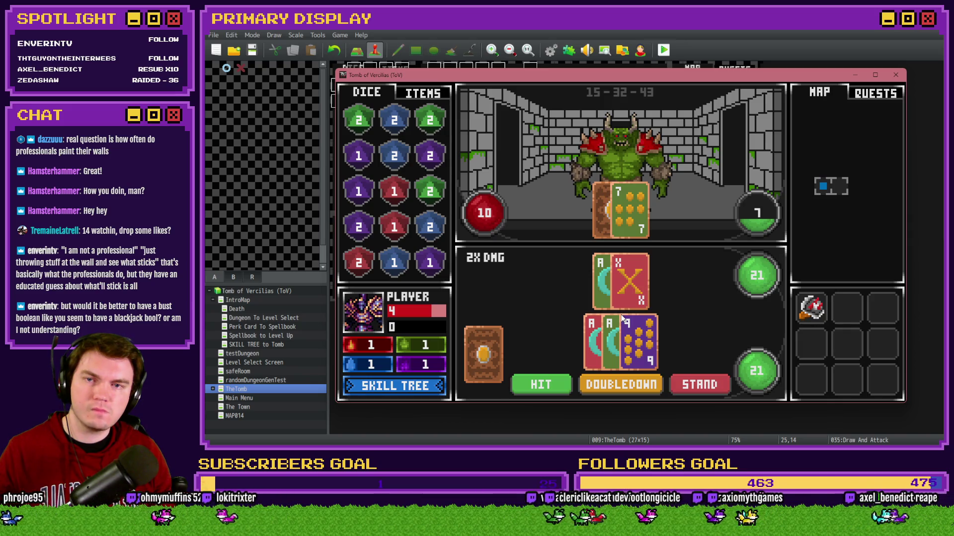
click(895, 75)
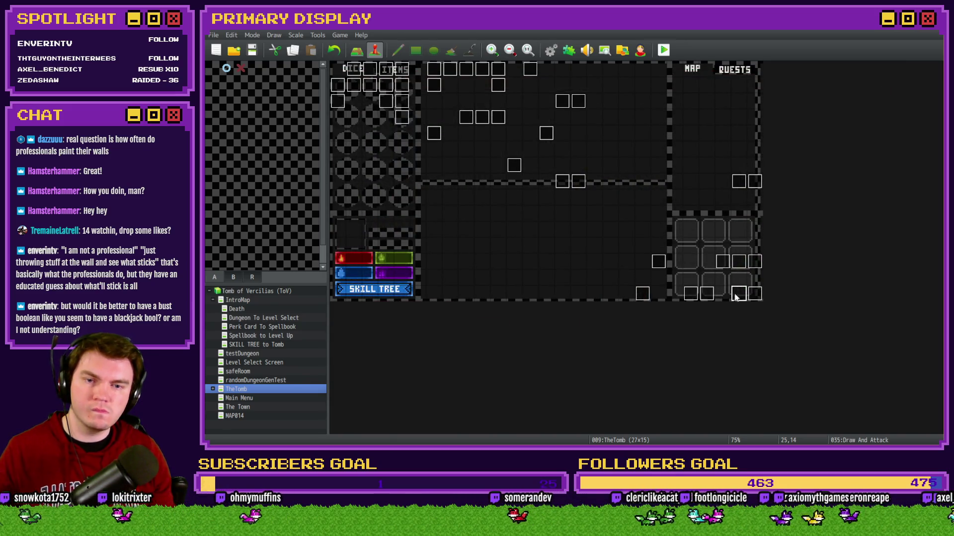
double_click(735, 297)
click(371, 114)
click(386, 114)
drag(787, 149, 780, 340)
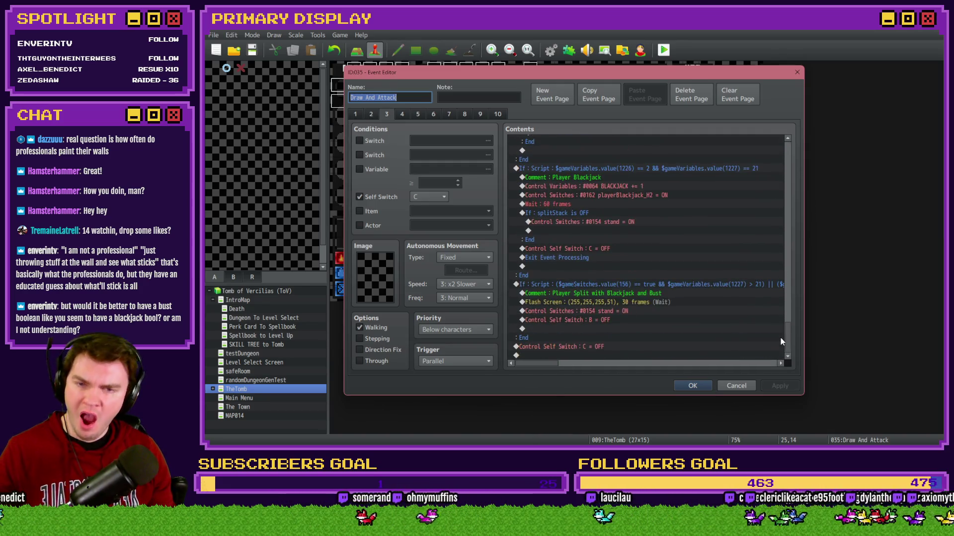
click(651, 289)
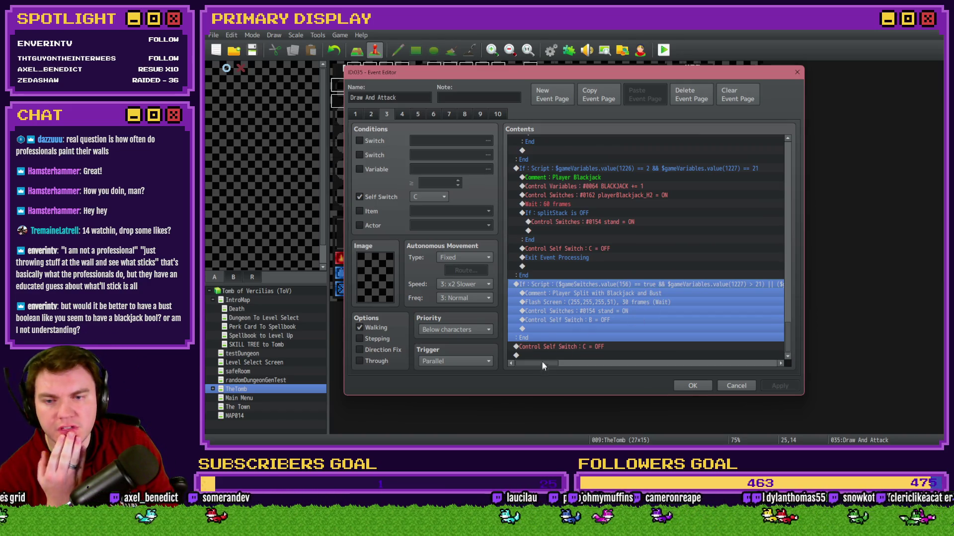
click(592, 275)
click(592, 284)
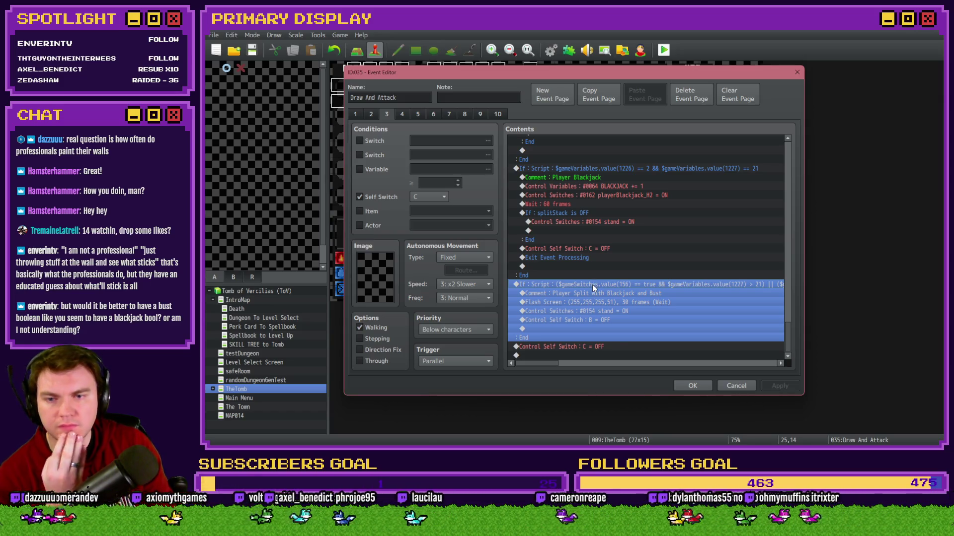
key(Delete)
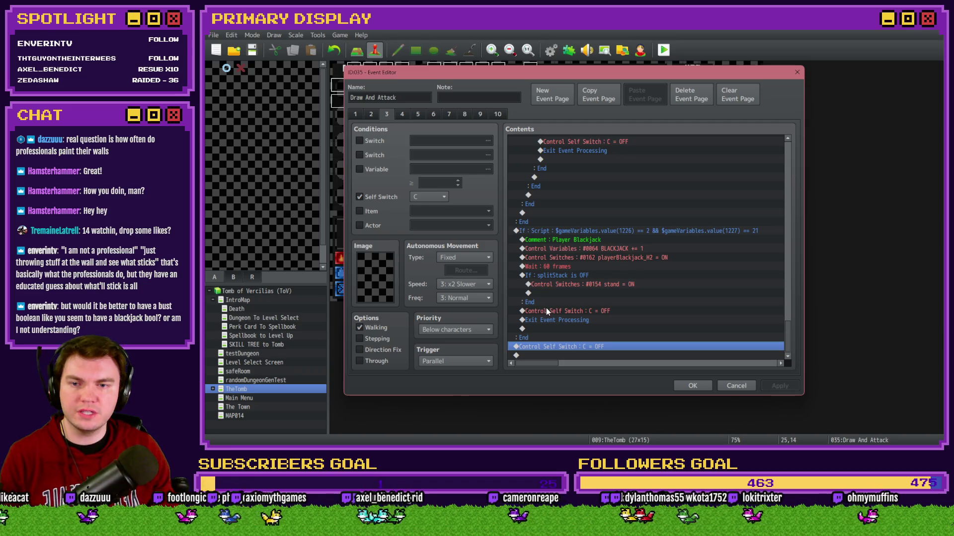
scroll(547, 308, up, 5)
scroll(559, 295, up, 5)
scroll(572, 302, up, 6)
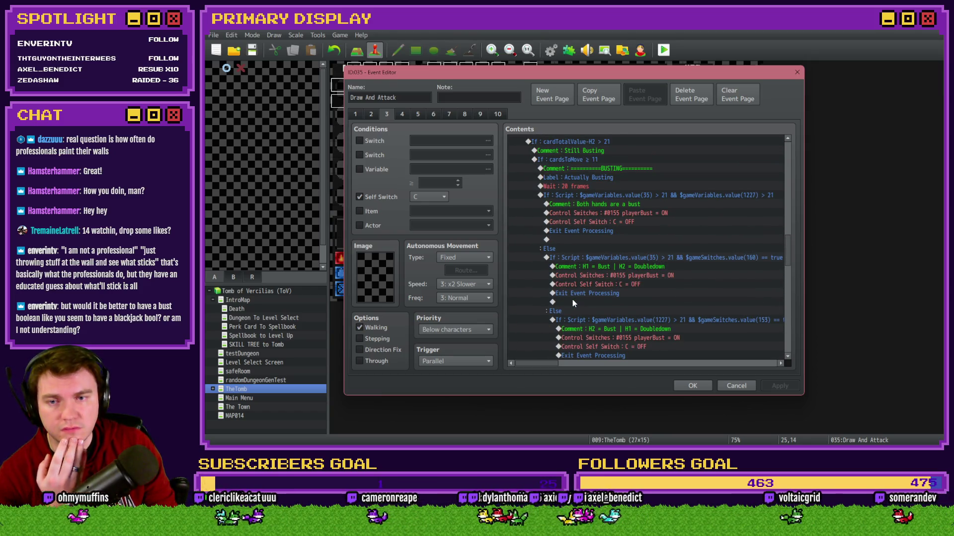
scroll(570, 302, up, 2)
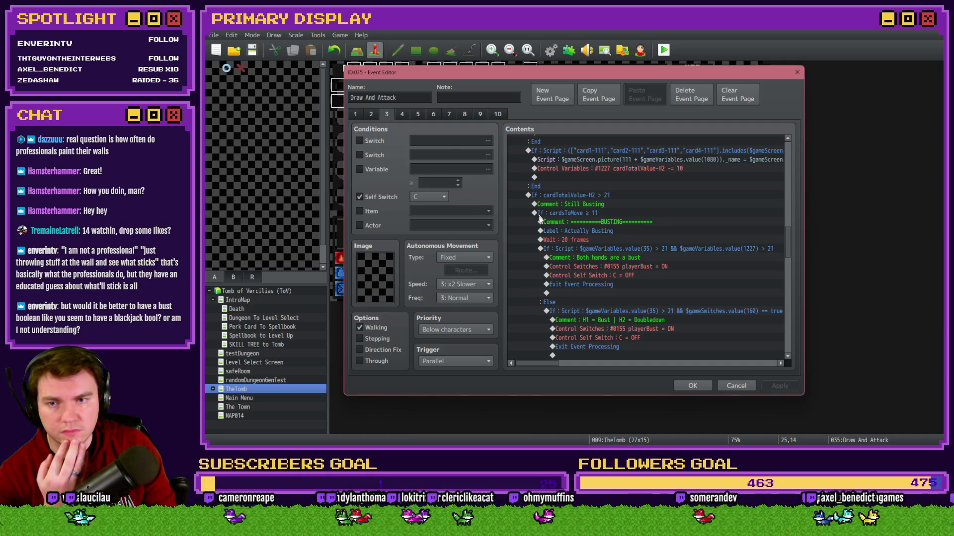
scroll(537, 215, up, 2)
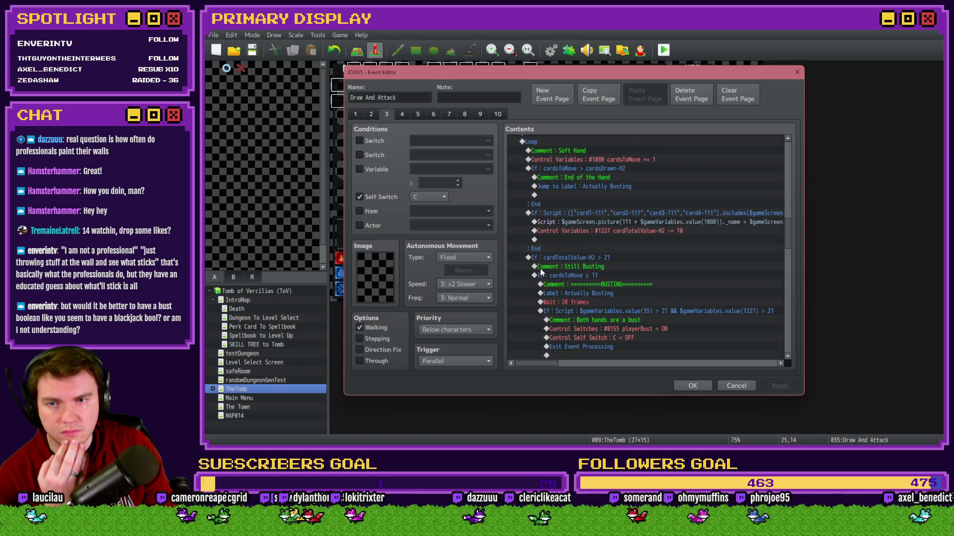
scroll(541, 268, up, 2)
scroll(540, 268, up, 2)
scroll(568, 215, down, 5)
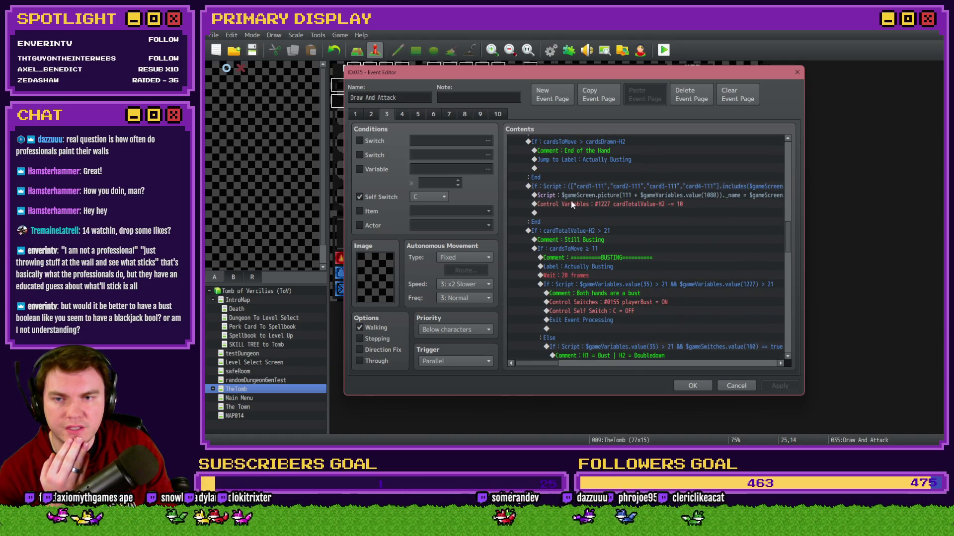
scroll(573, 189, down, 3)
click(576, 190)
scroll(556, 239, down, 2)
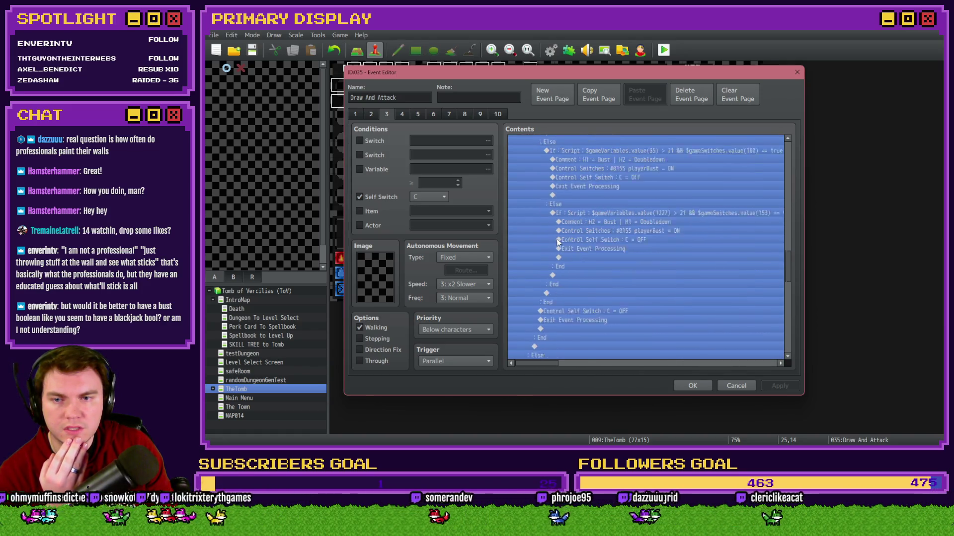
scroll(559, 239, down, 6)
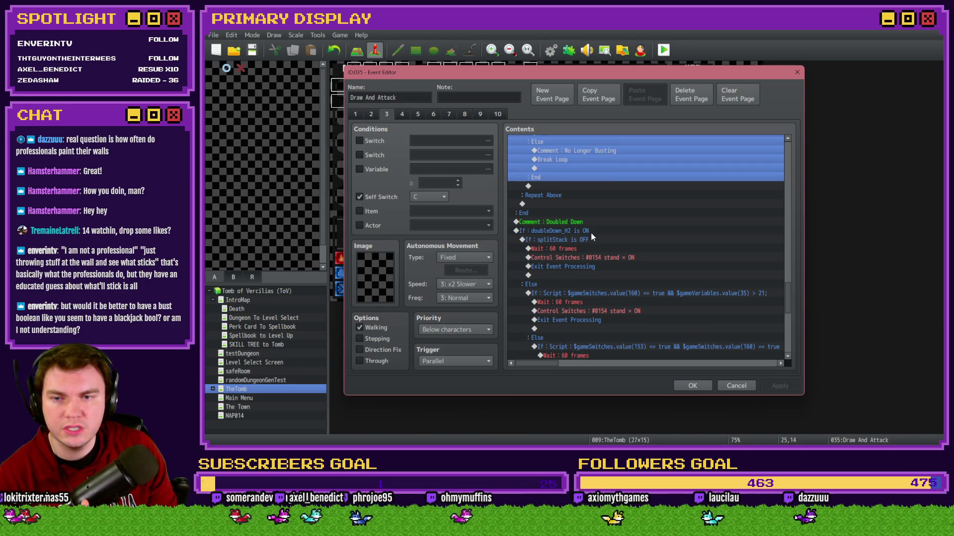
shift+click(577, 240)
scroll(577, 246, down, 5)
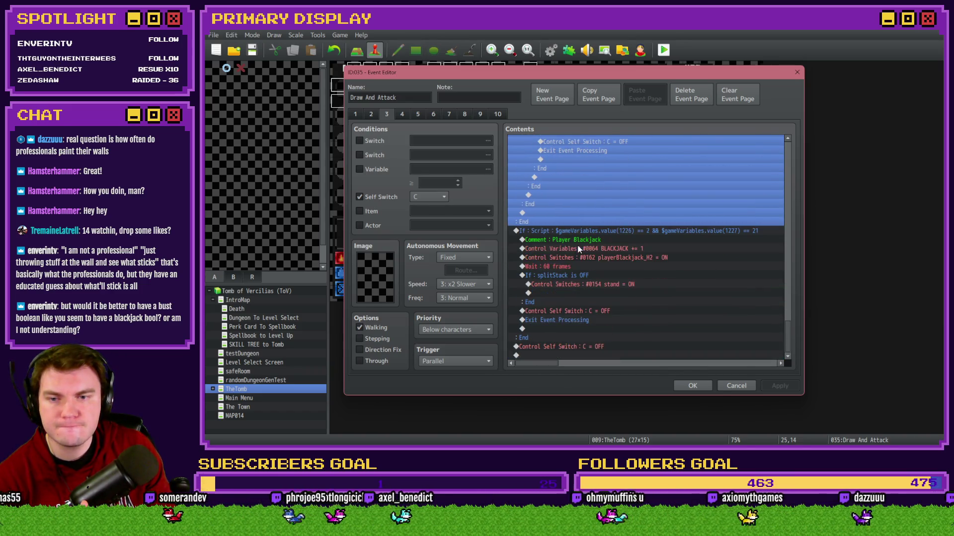
scroll(577, 245, up, 2)
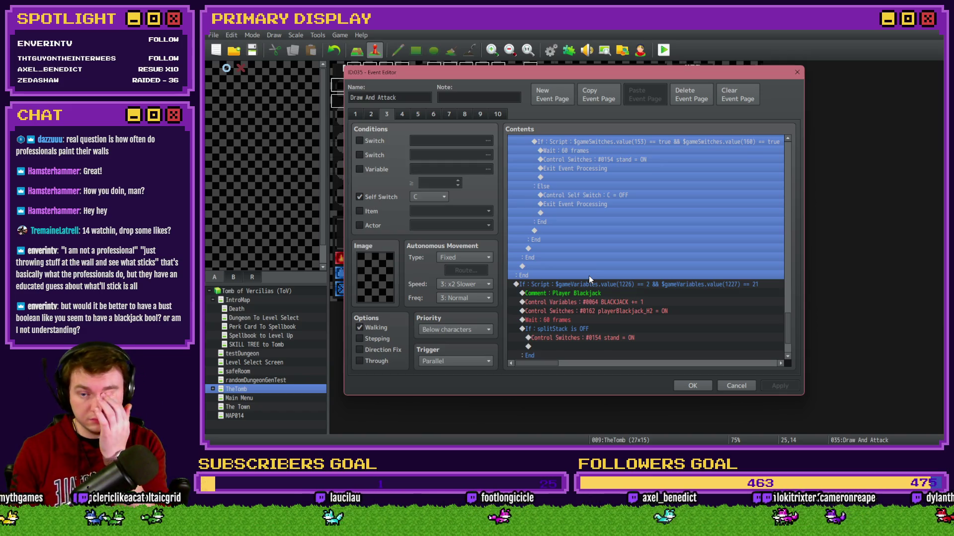
scroll(589, 276, down, 2)
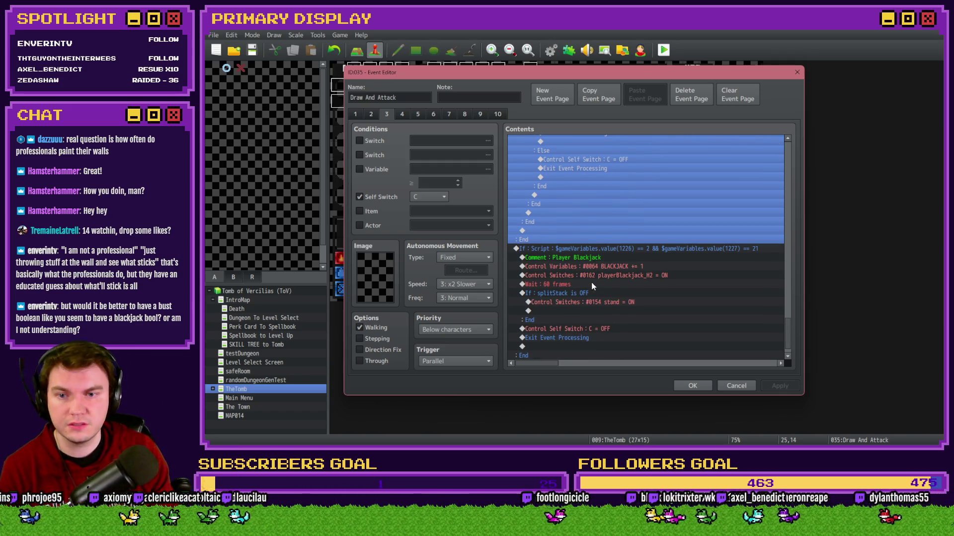
click(607, 246)
scroll(606, 248, down, 1)
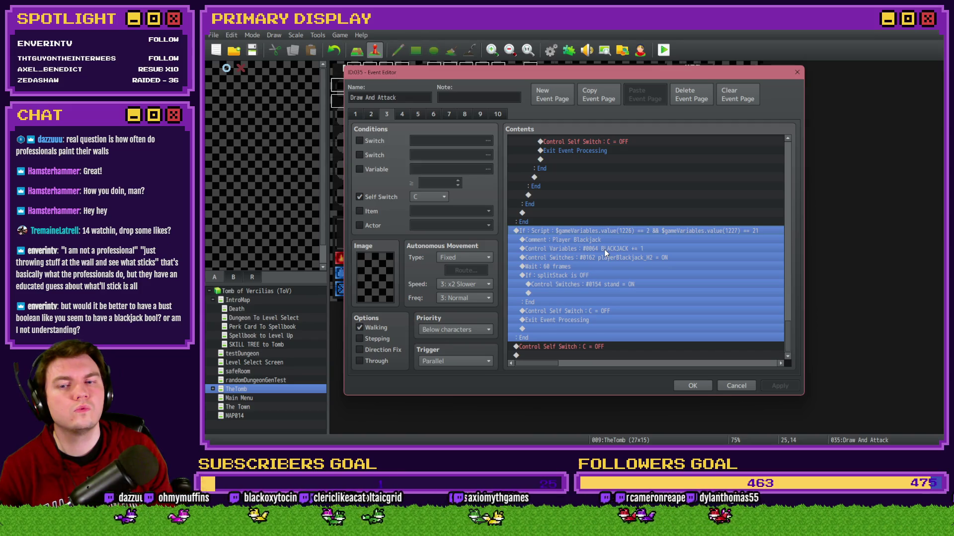
click(568, 345)
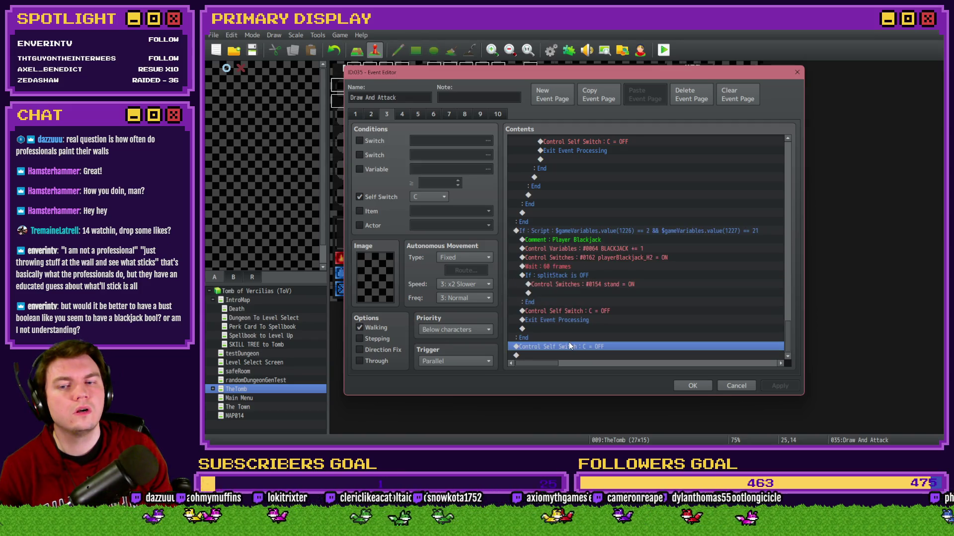
Inspect the If : splitStack is OFF block's Wait, Control Switches and Self Switch lines
click(569, 276)
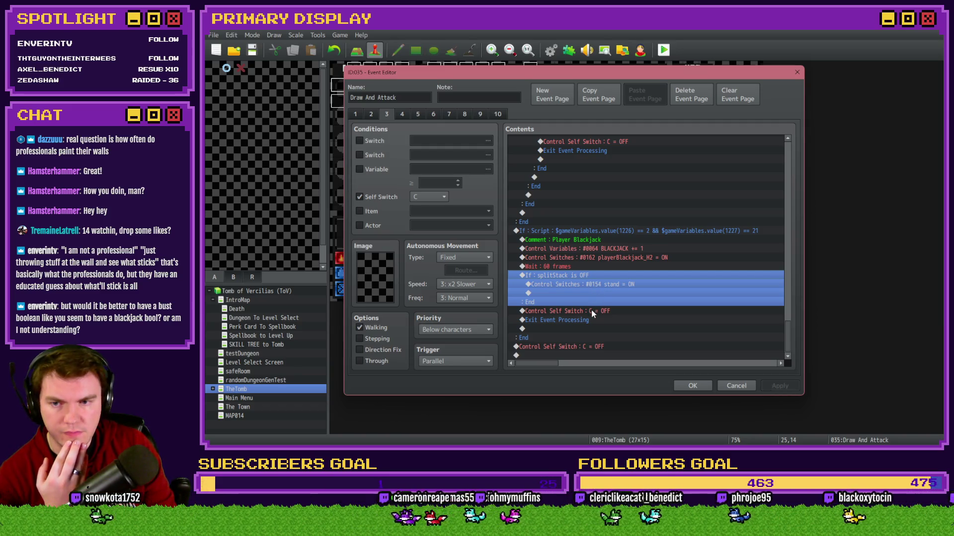
click(591, 310)
click(581, 276)
click(580, 266)
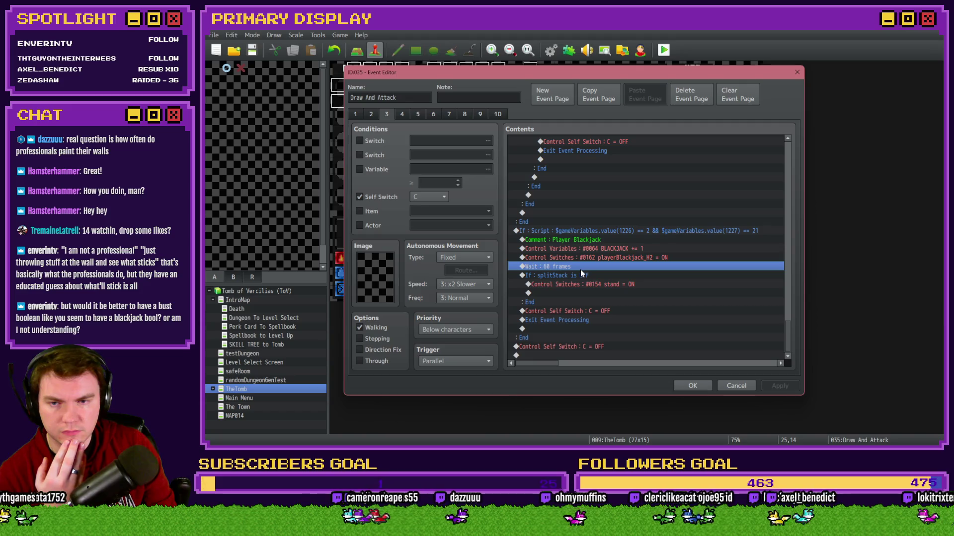
click(581, 281)
click(574, 311)
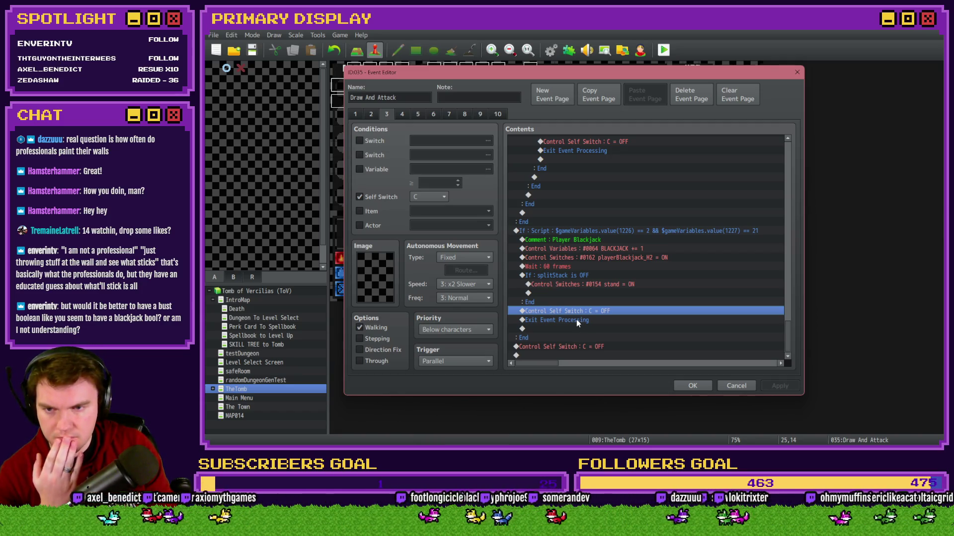
Paste the split blackjack/bust check above the Player Blackjack block, apply, and playtest
click(584, 232)
key(ctrl+v)
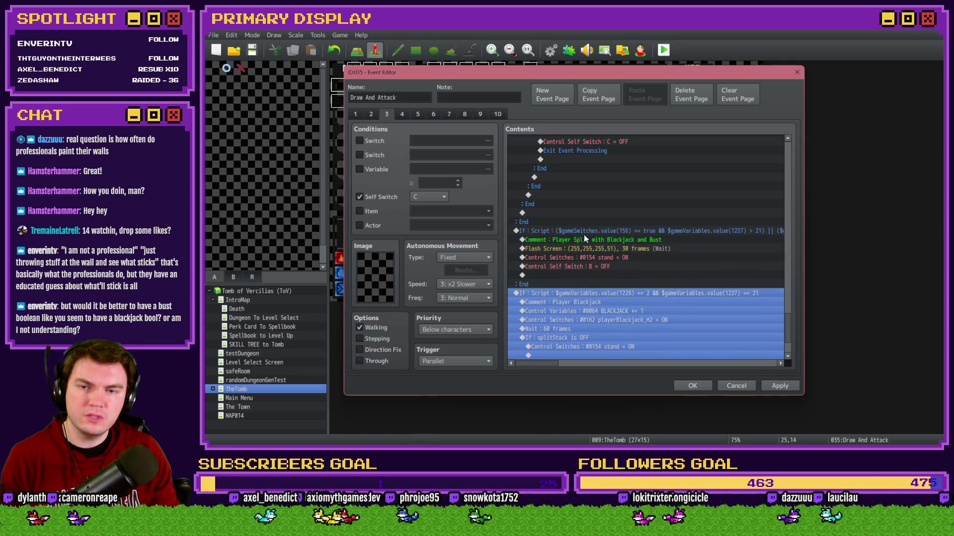
click(768, 386)
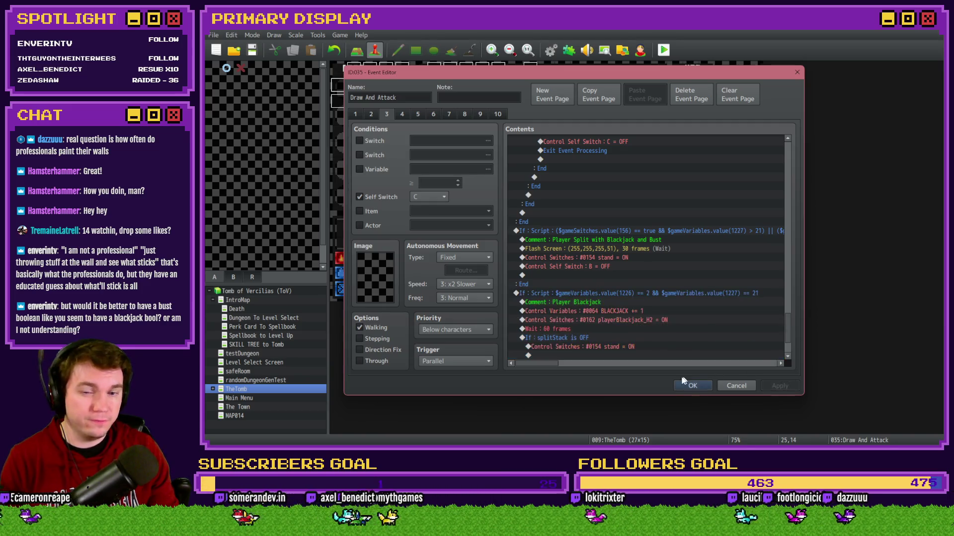
click(688, 385)
click(669, 50)
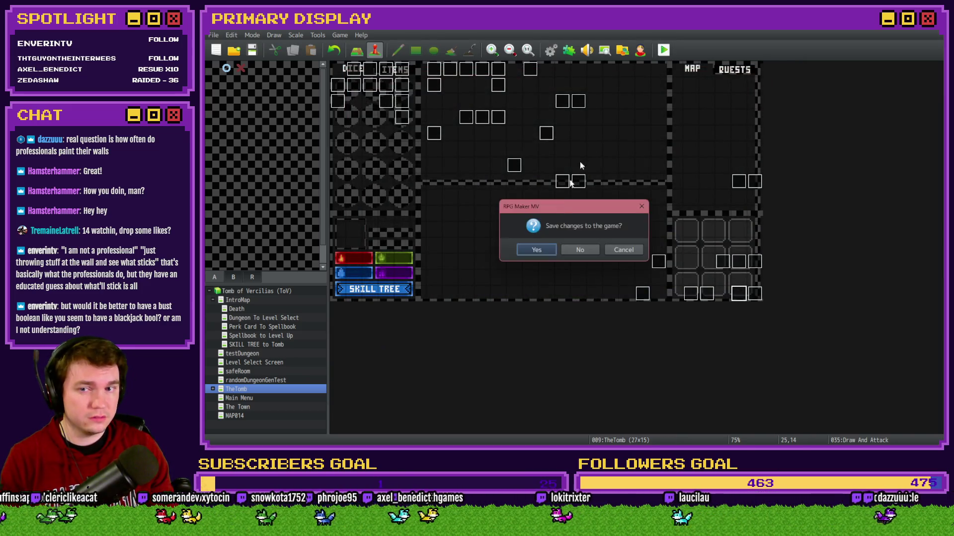
Save the project, walk into the skull encounter, and split the pair of aces
click(552, 253)
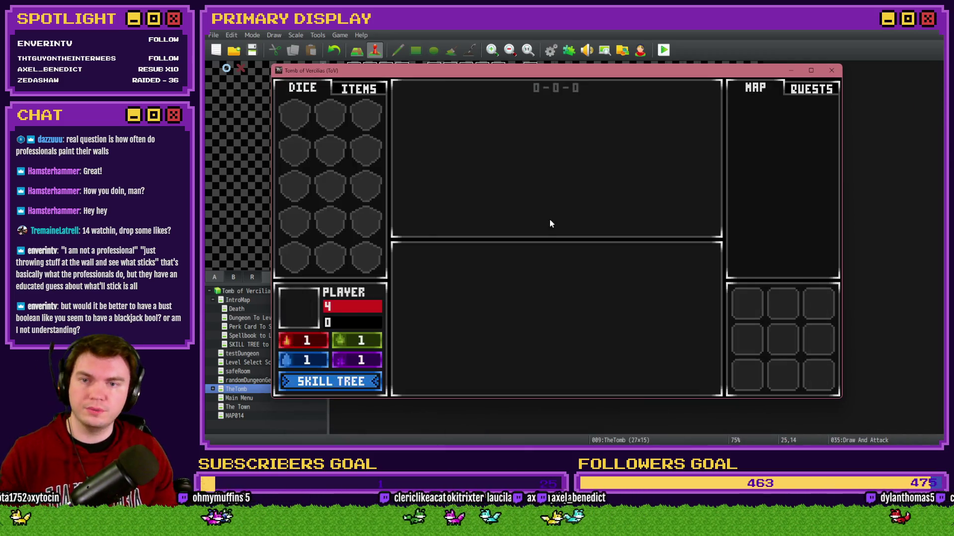
key(Up)
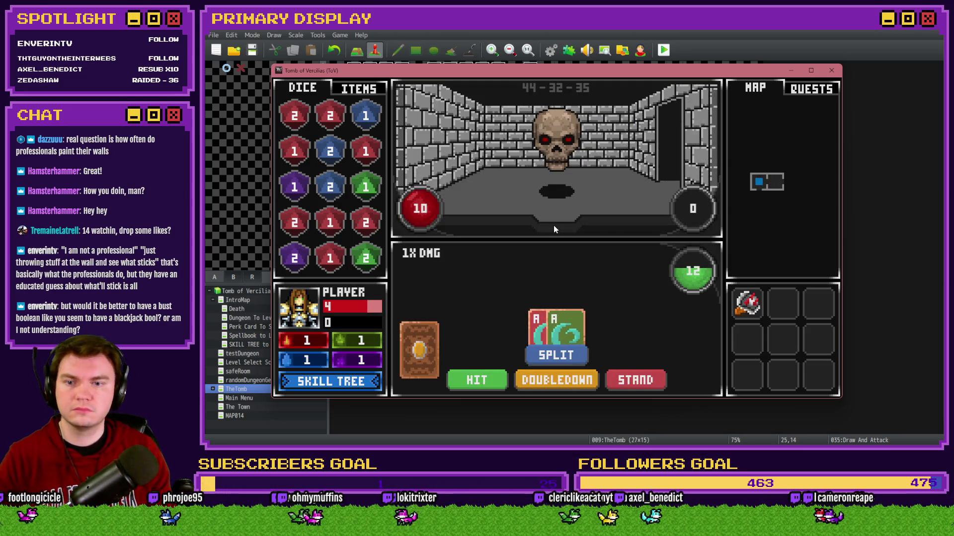
click(576, 358)
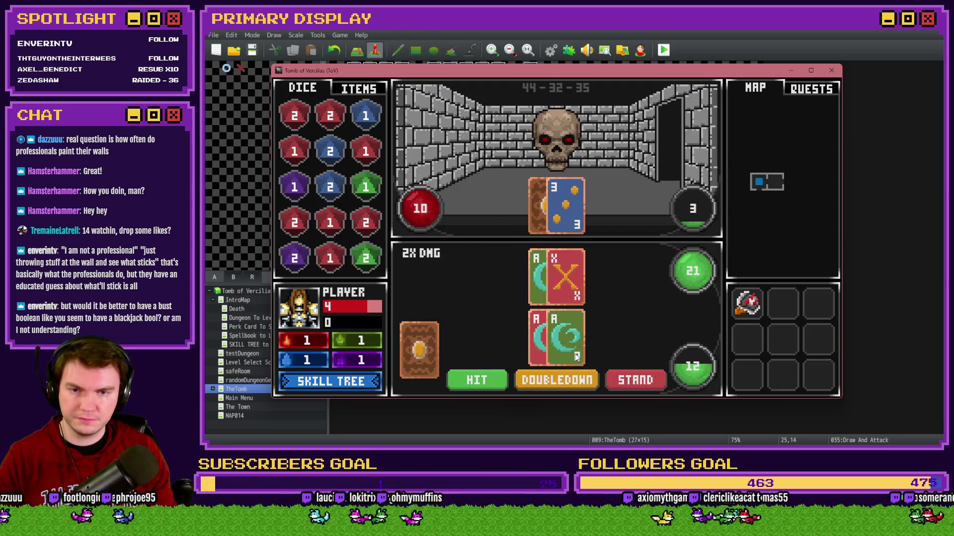
Hit twice on the second hand, busting it at 30, then stand
click(487, 383)
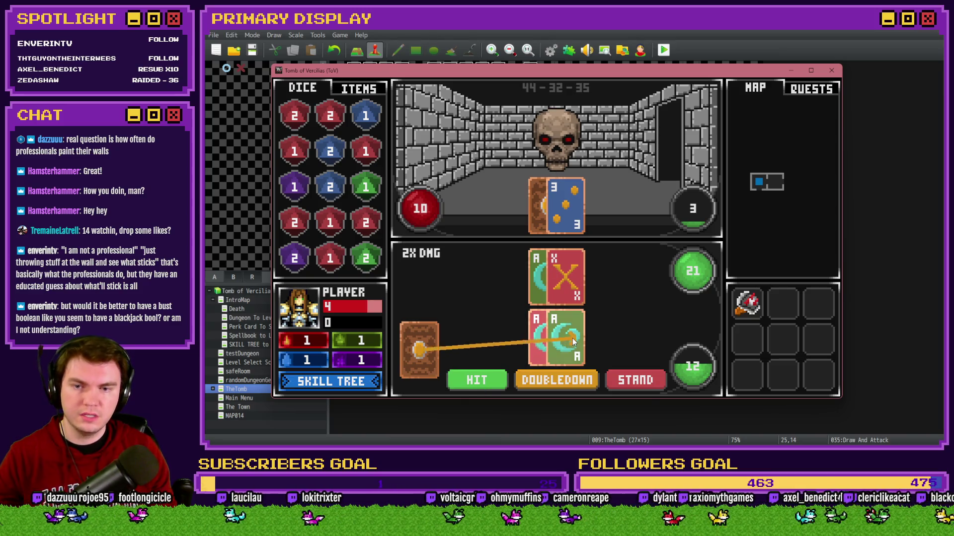
click(518, 373)
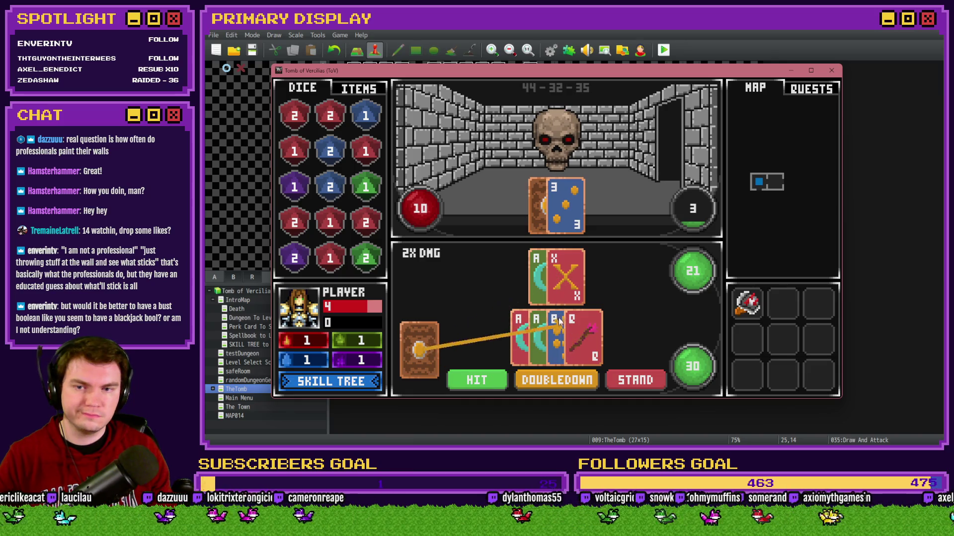
click(628, 380)
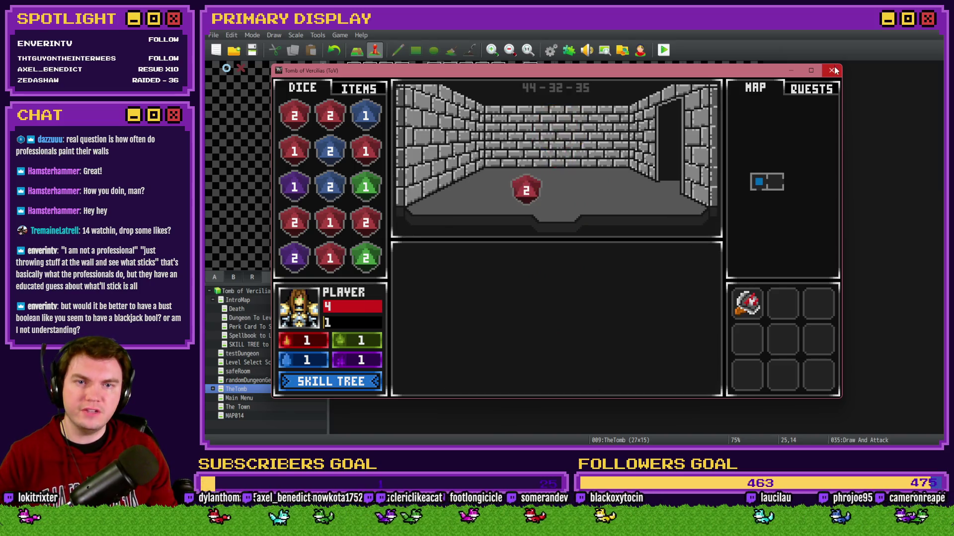
Open the Draw And Attack event and scroll page 3 to the split blackjack/bust check
double_click(745, 298)
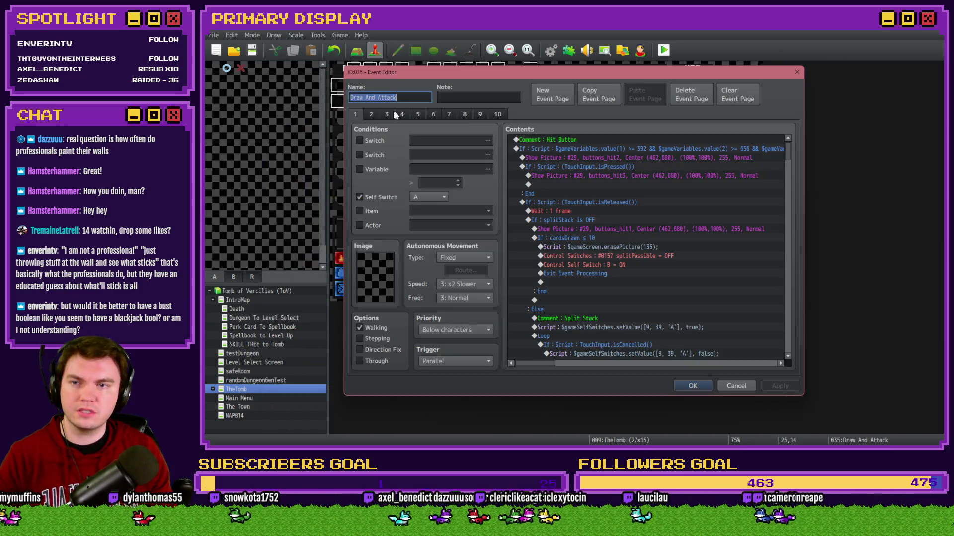
drag(787, 154, 778, 337)
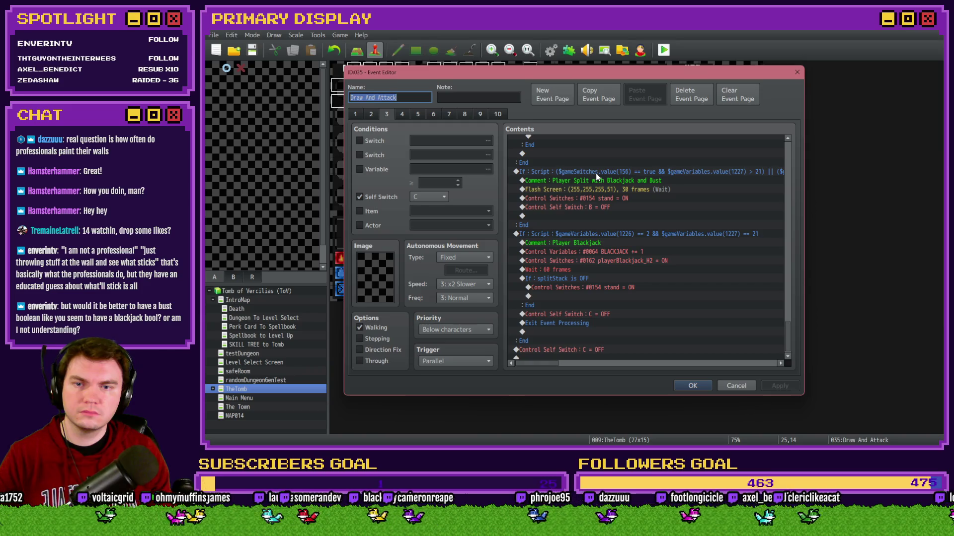